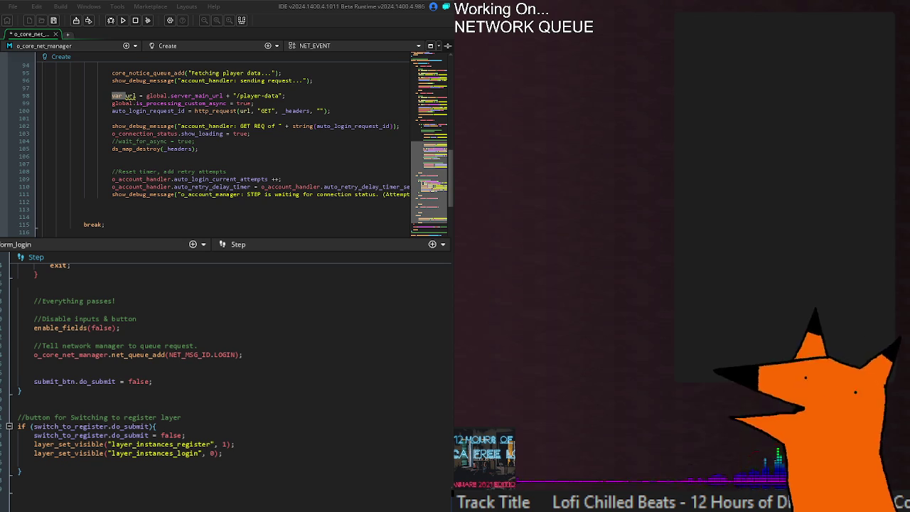
- Locate where the _headers map is used and destroyed in the request code
click(178, 149)
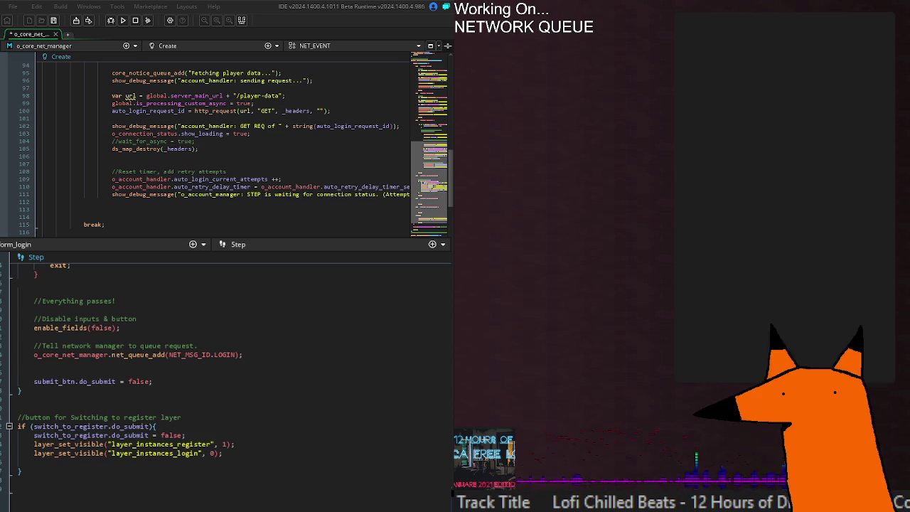
drag(112, 149, 199, 149)
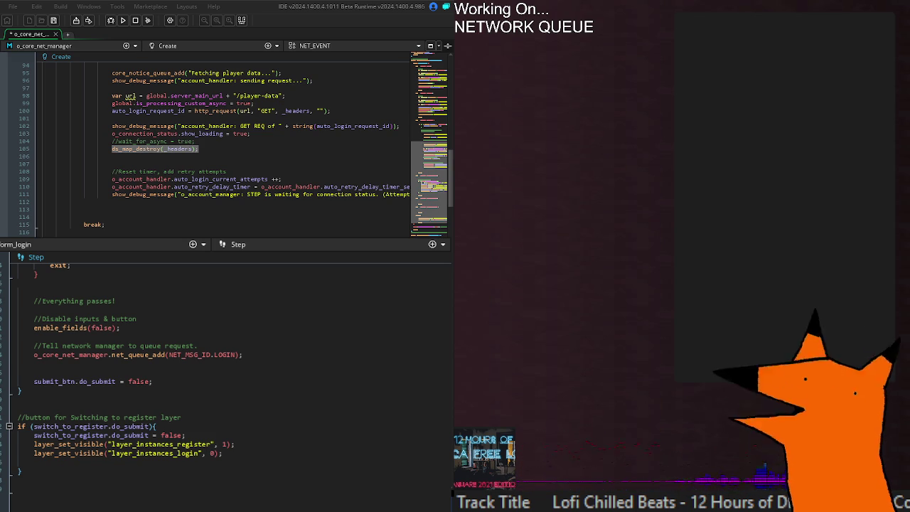
scroll(226, 377, down, 5)
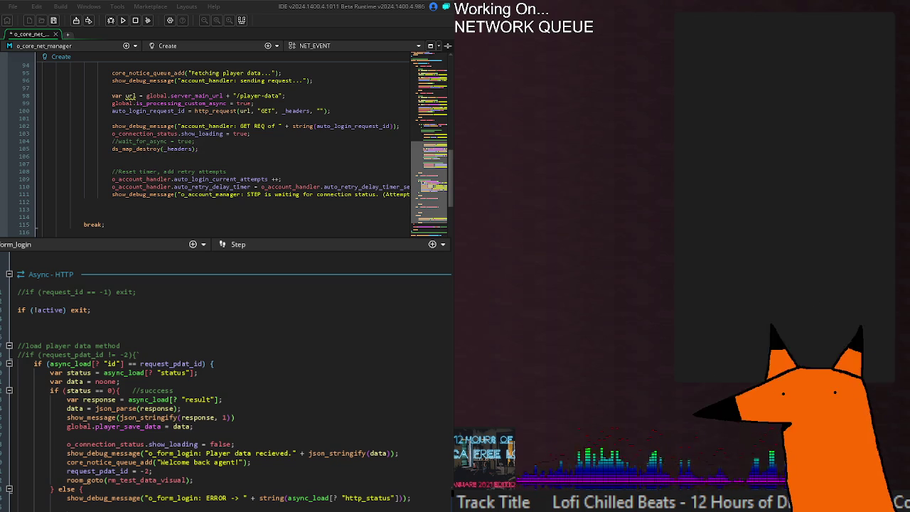
scroll(213, 142, down, 20)
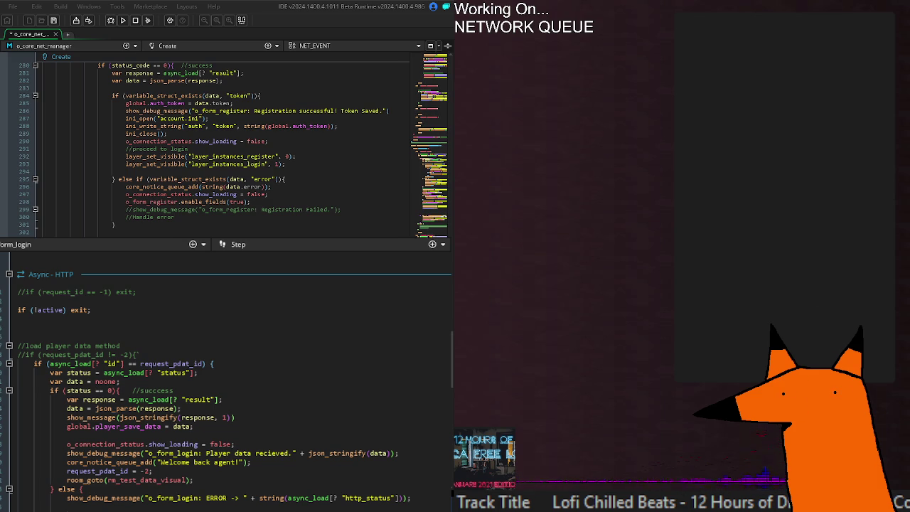
- Move the login form's player-data response block under case NET_MSG_ID.LOAD_PLAYER_DATA and indent it
mouse_move(413, 506)
mouse_down()
mouse_move(214, 366)
mouse_move(142, 354)
mouse_up()
key(Delete)
scroll(134, 450, up, 5)
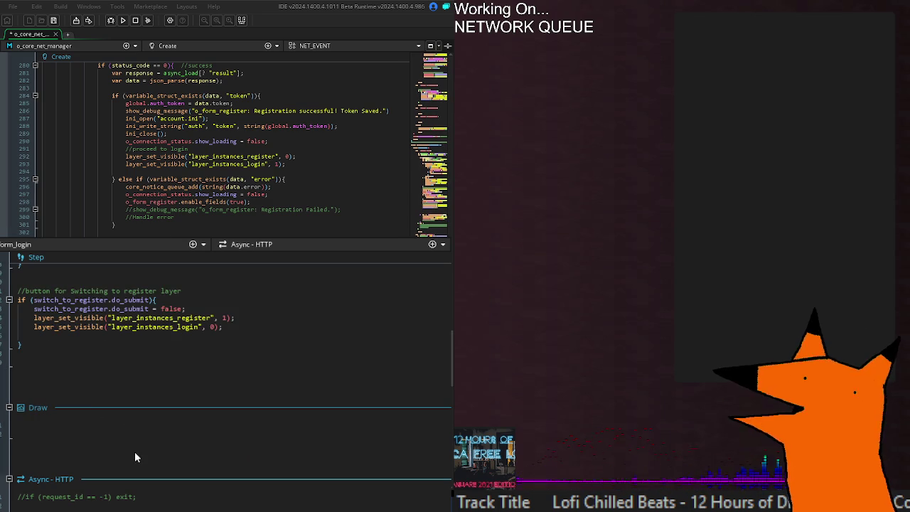
scroll(214, 143, down, 2)
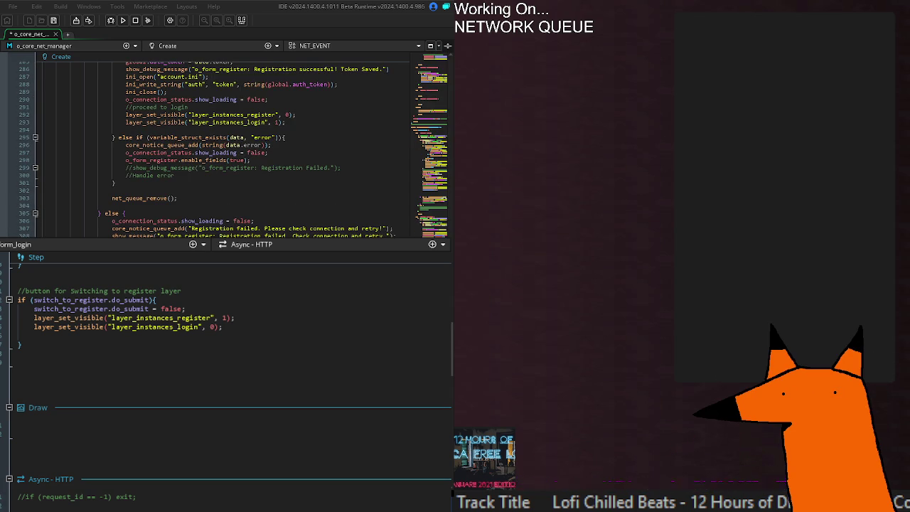
scroll(206, 146, down, 4)
key(shift+Down)
key(Tab)
key(Tab)
- Select the net_queue_remove(); statements in the registration-failure branches
click(190, 206)
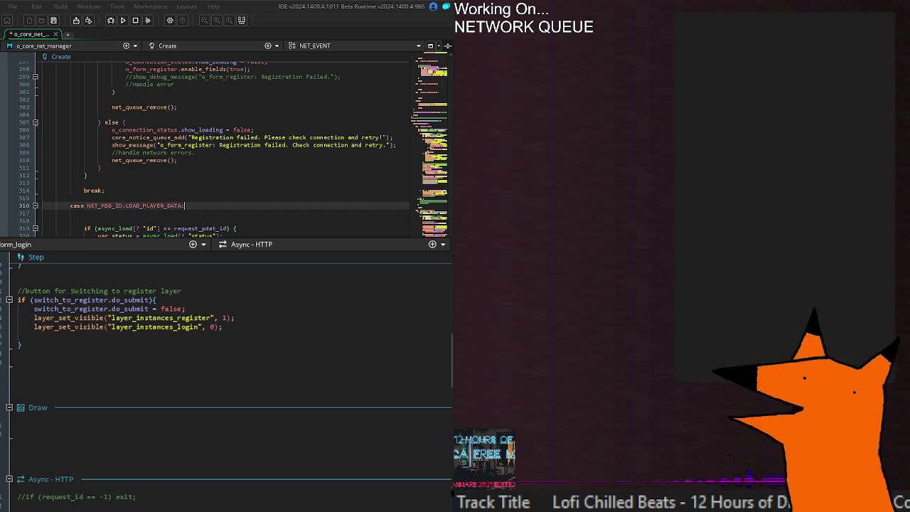
click(142, 160)
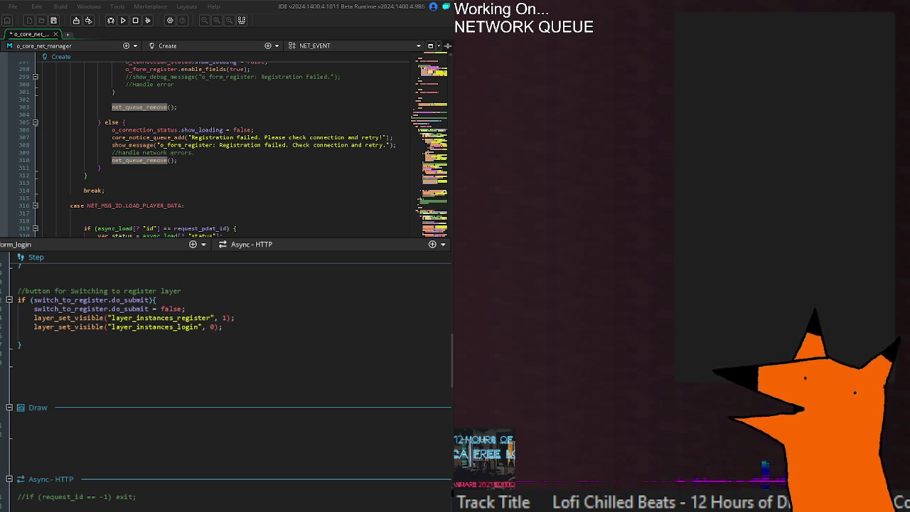
key(Home)
key(shift+End)
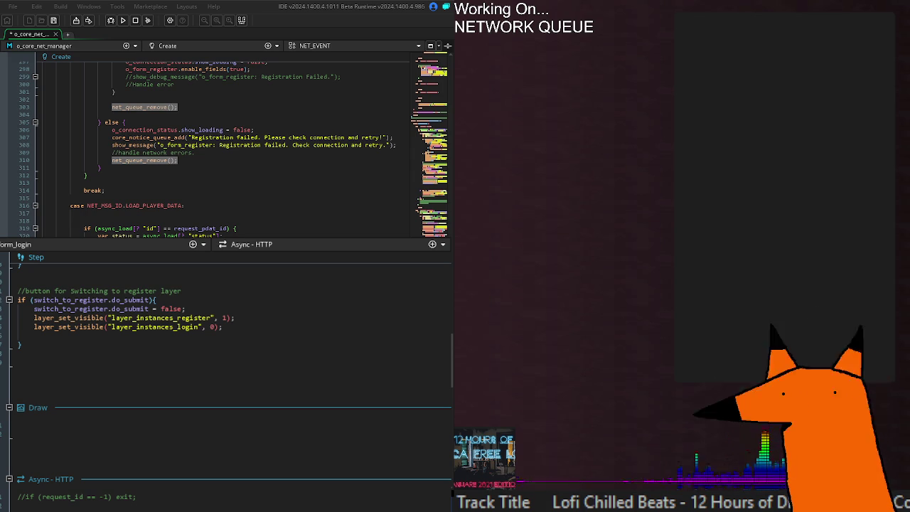
key(Right)
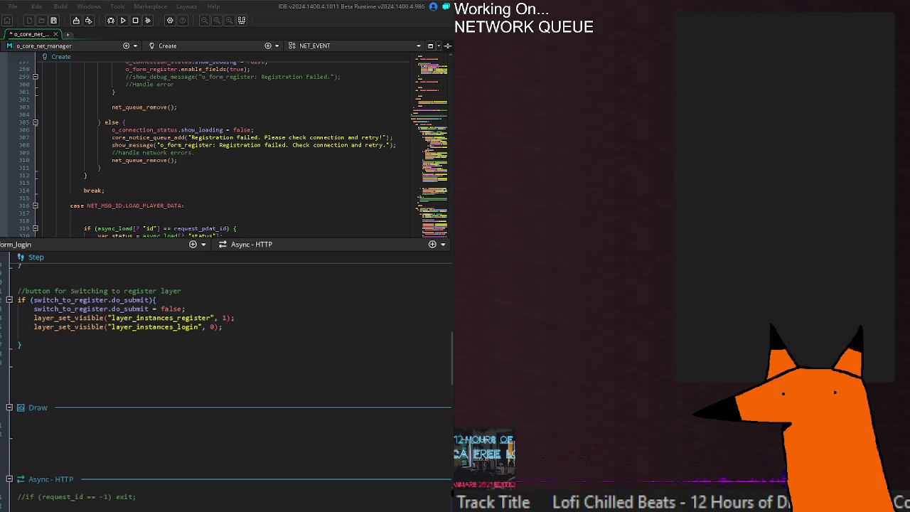
drag(178, 160, 112, 160)
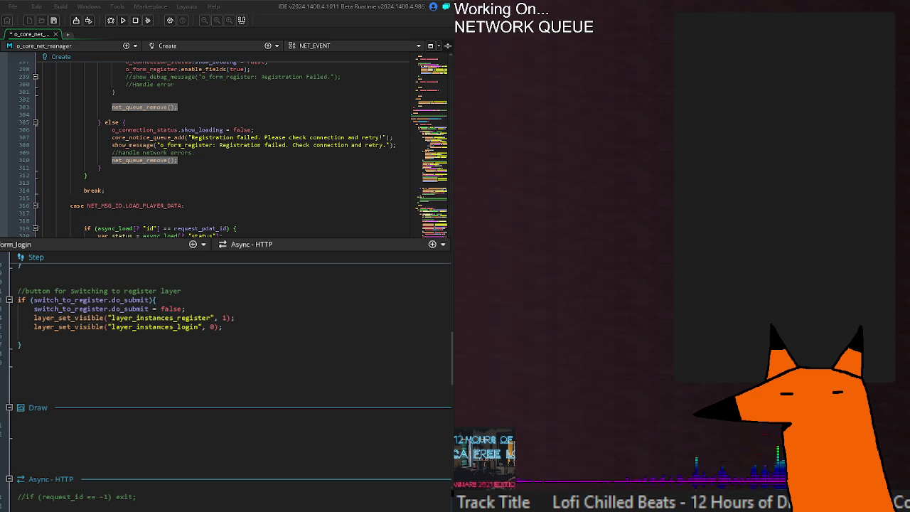
scroll(214, 149, right, 5)
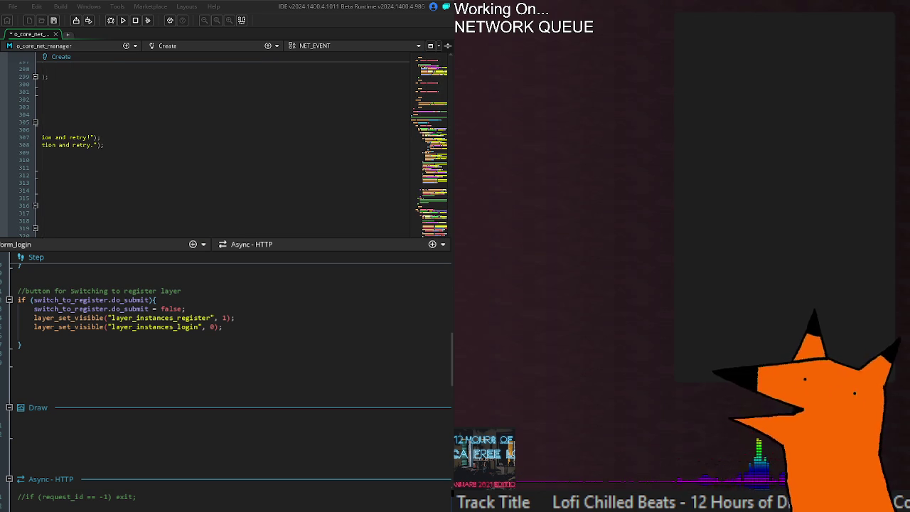
scroll(214, 149, left, 3)
scroll(213, 149, left, 3)
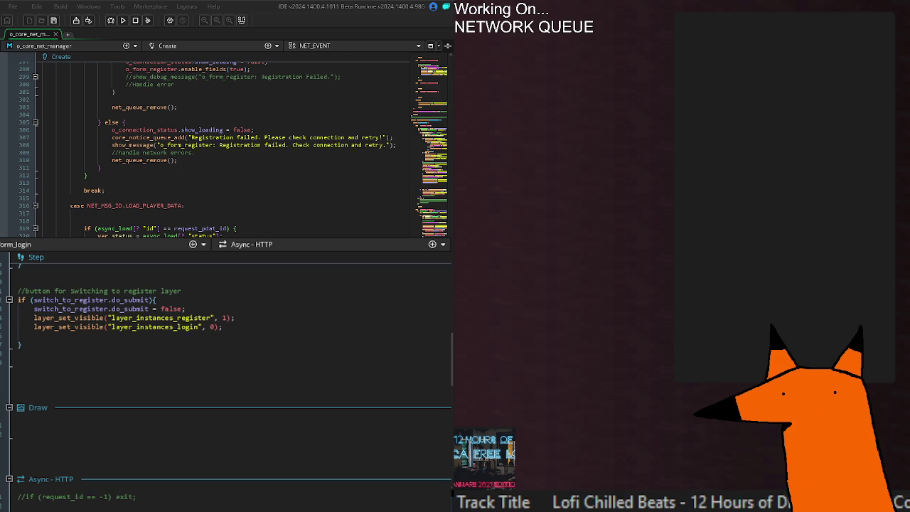
- Review o_form_login's Create code (enable_fields, instance_create_layer), then build and run the game
scroll(213, 142, down, 15)
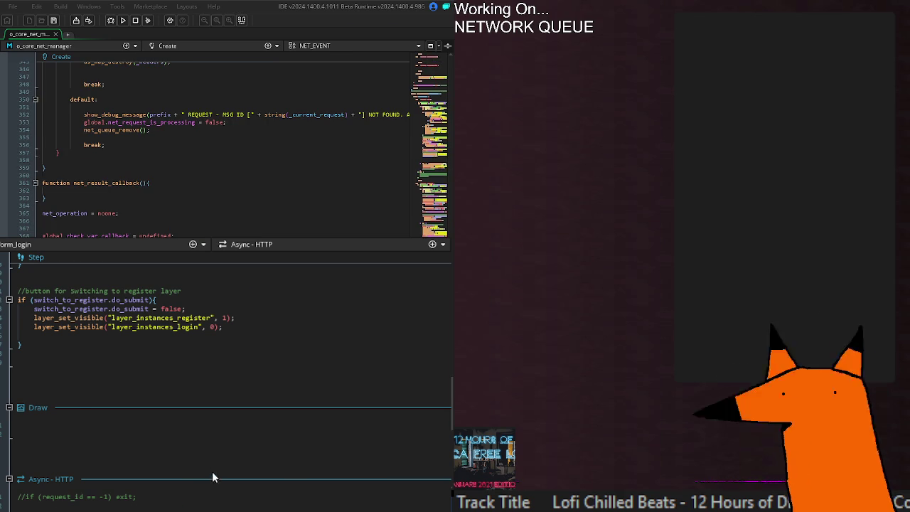
scroll(213, 480, up, 10)
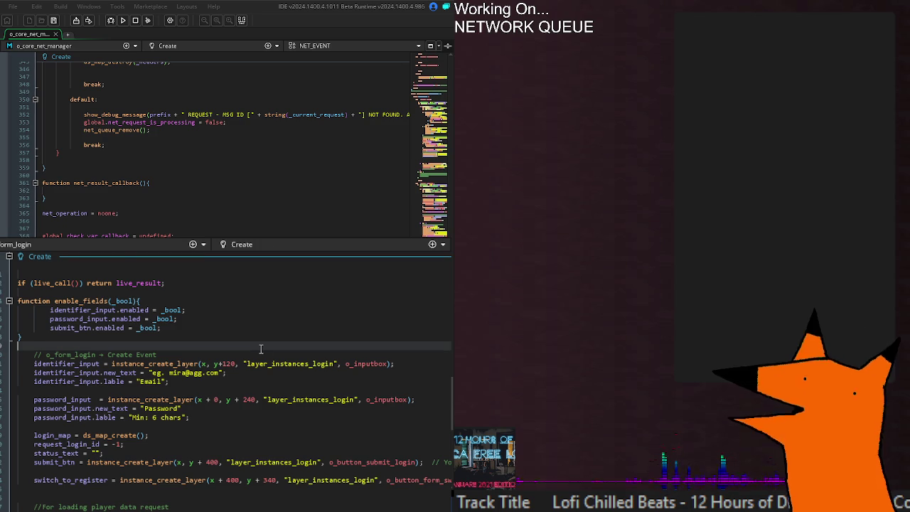
click(241, 320)
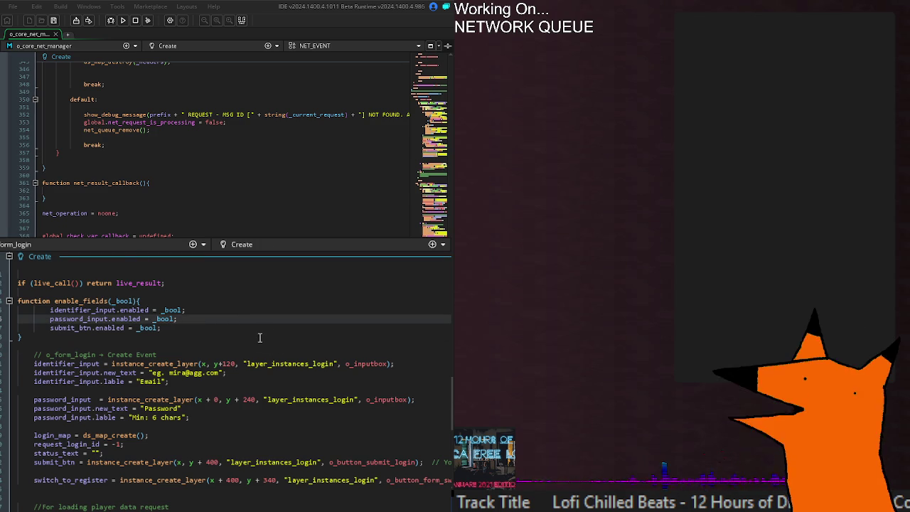
key(ctrl+a)
click(258, 338)
click(190, 481)
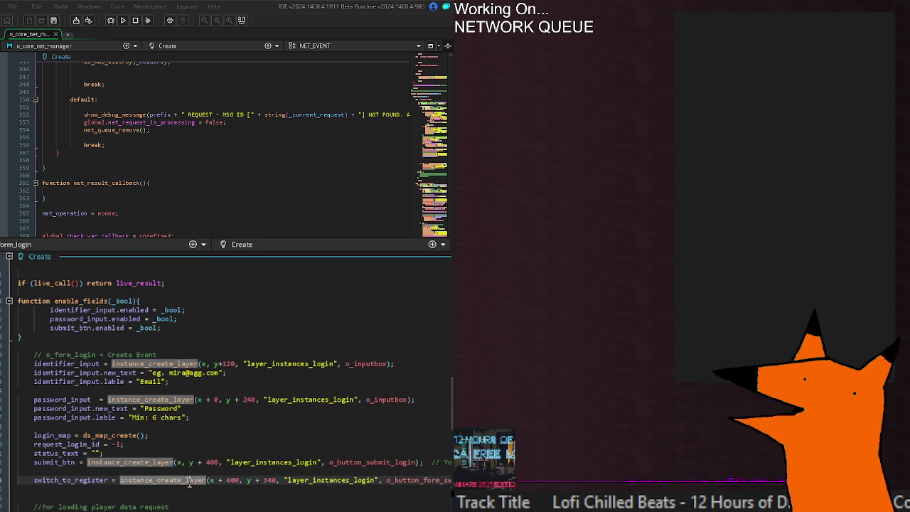
key(F5)
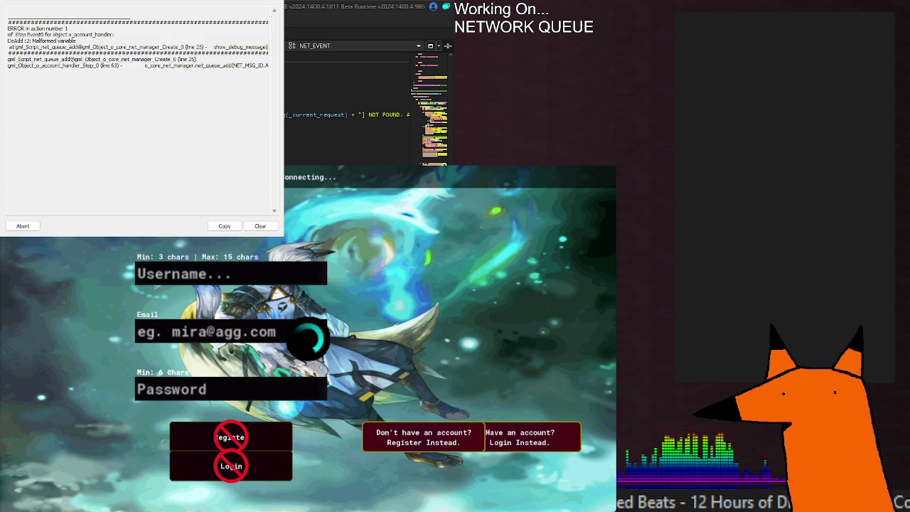
mouse_move(142, 8)
mouse_down()
mouse_move(254, 267)
mouse_move(450, 265)
mouse_move(477, 241)
mouse_move(555, 237)
mouse_move(501, 237)
mouse_move(499, 195)
mouse_up()
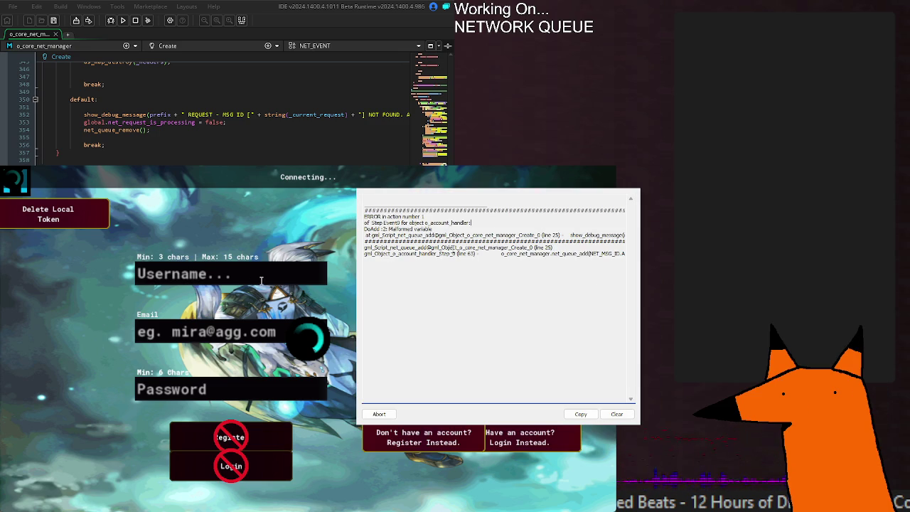
drag(384, 235, 618, 236)
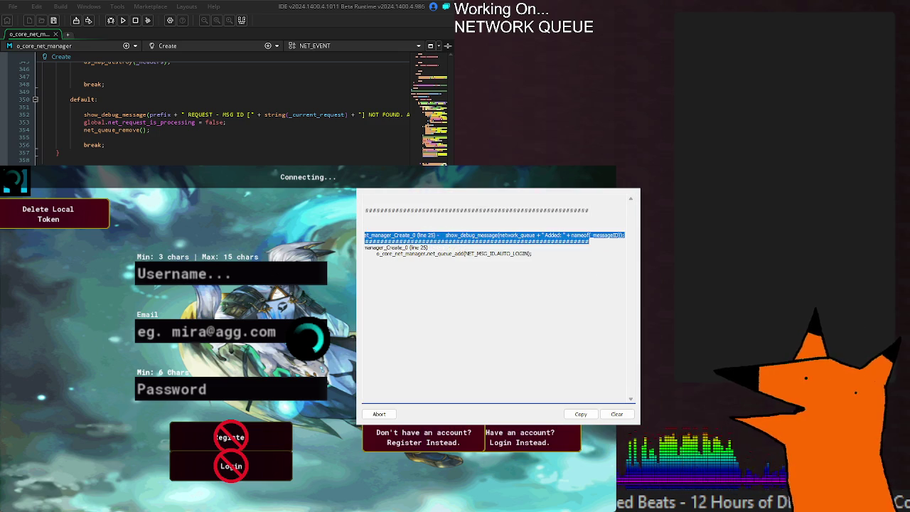
key(ctrl+a)
click(529, 254)
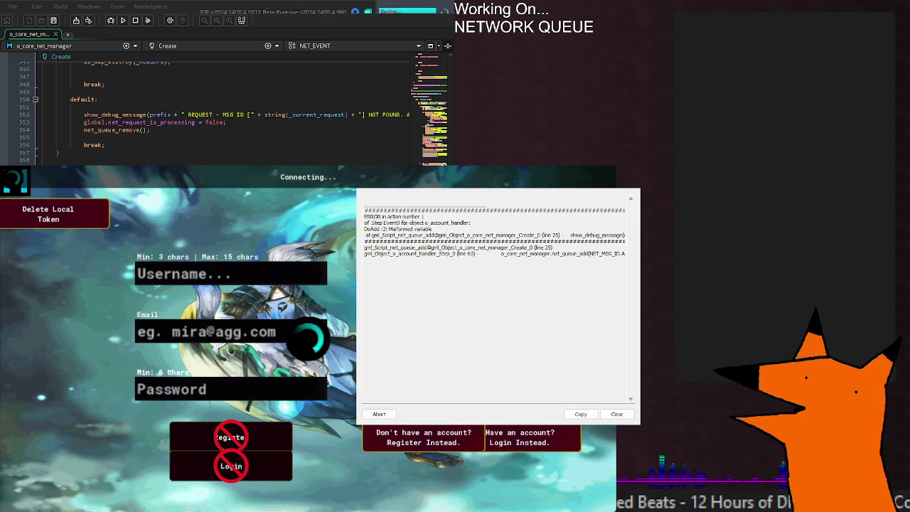
scroll(214, 114, up, 6)
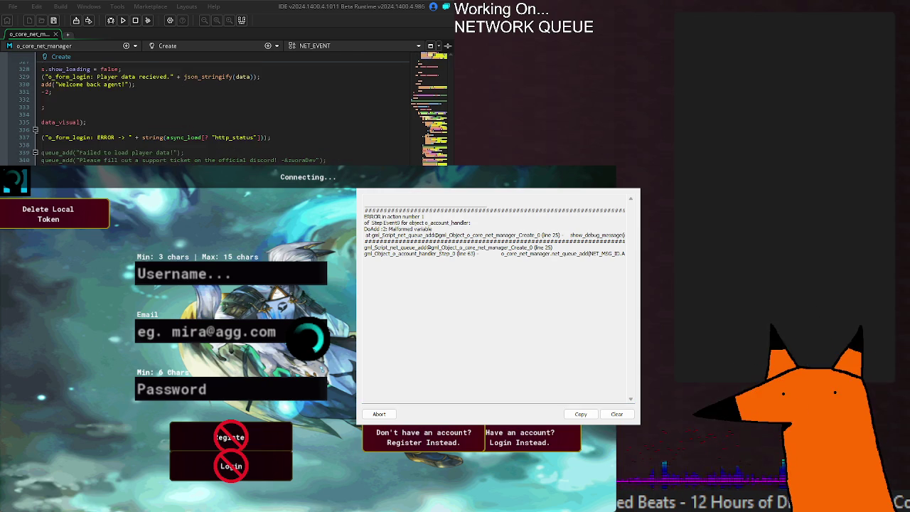
scroll(227, 114, left, 1)
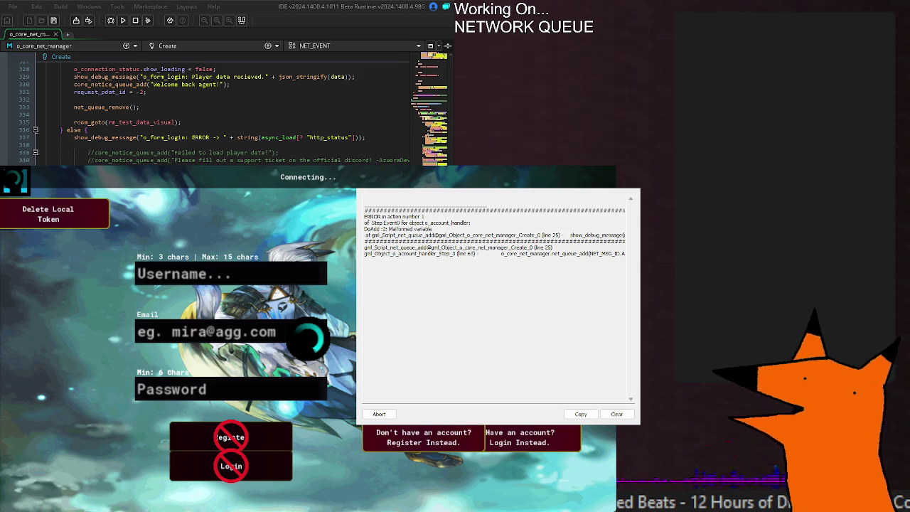
click(594, 188)
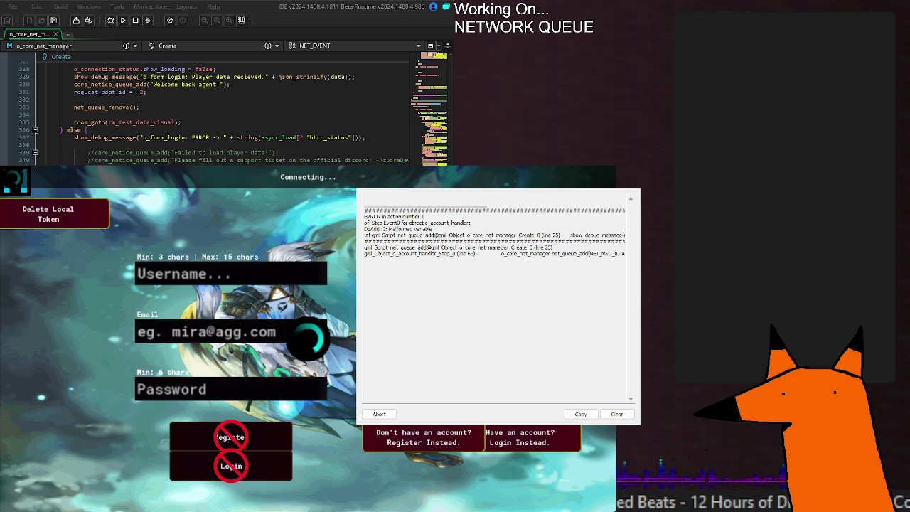
- Select and deselect parts of the malformed-variable error trace
double_click(461, 238)
click(461, 241)
double_click(461, 237)
click(461, 242)
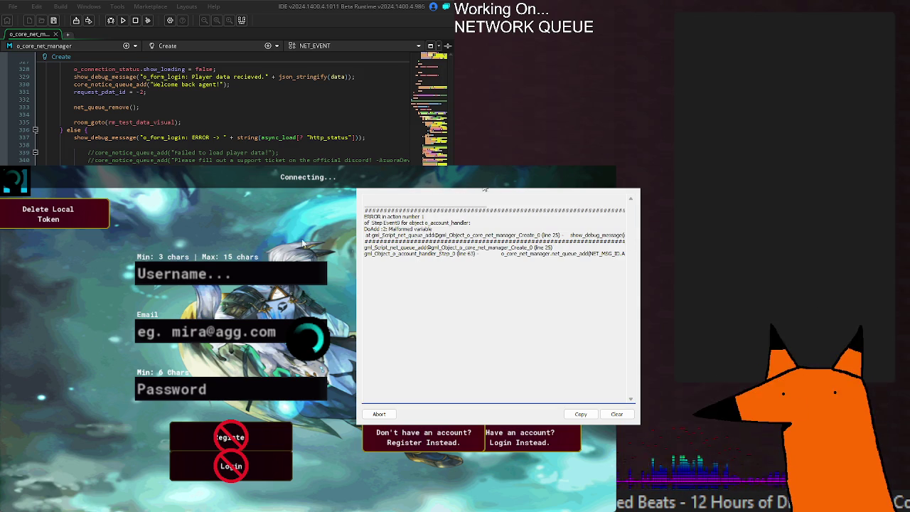
- Inspect how _messageID is used in net_queue_add's debug message
scroll(214, 113, up, 15)
scroll(213, 114, up, 20)
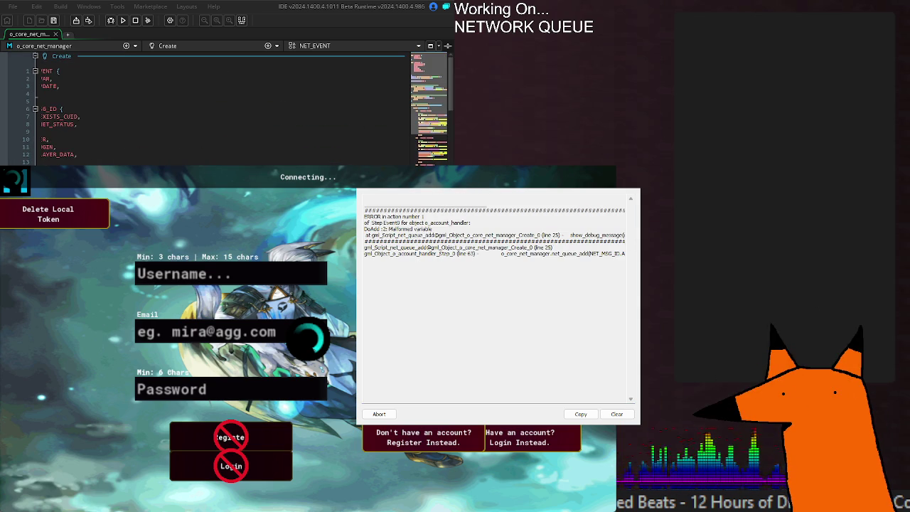
scroll(91, 142, left, 2)
scroll(91, 142, down, 8)
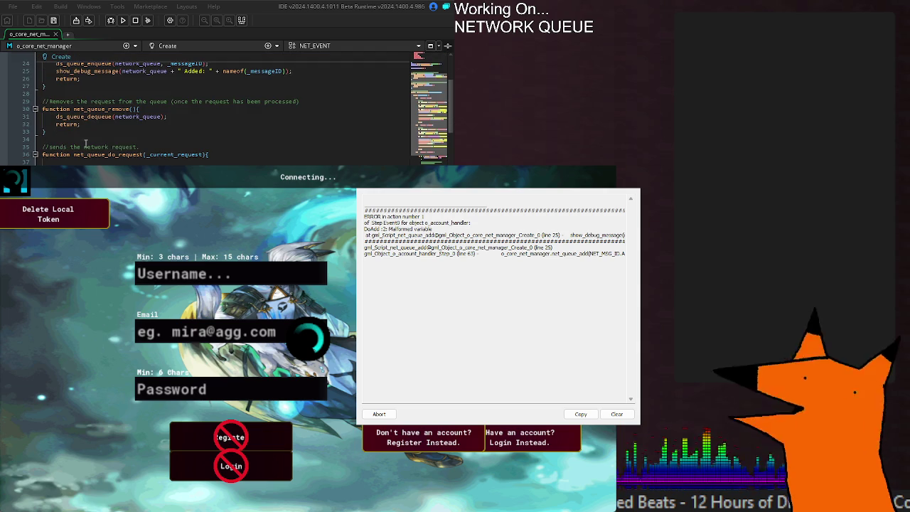
scroll(91, 143, up, 4)
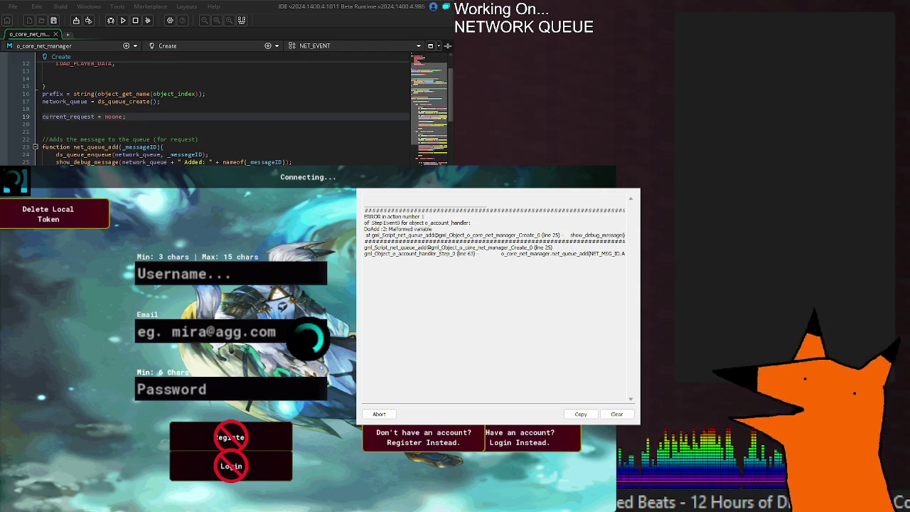
click(189, 147)
click(263, 162)
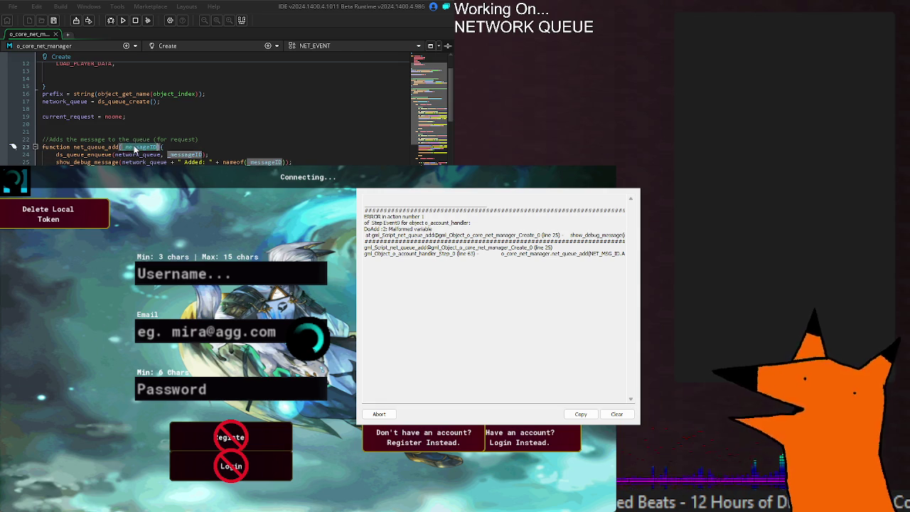
scroll(91, 93, up, 4)
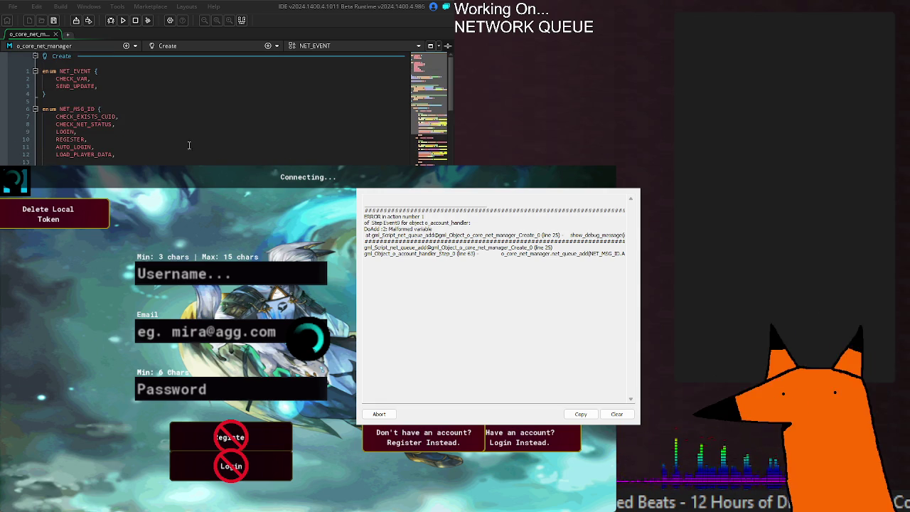
scroll(282, 152, down, 4)
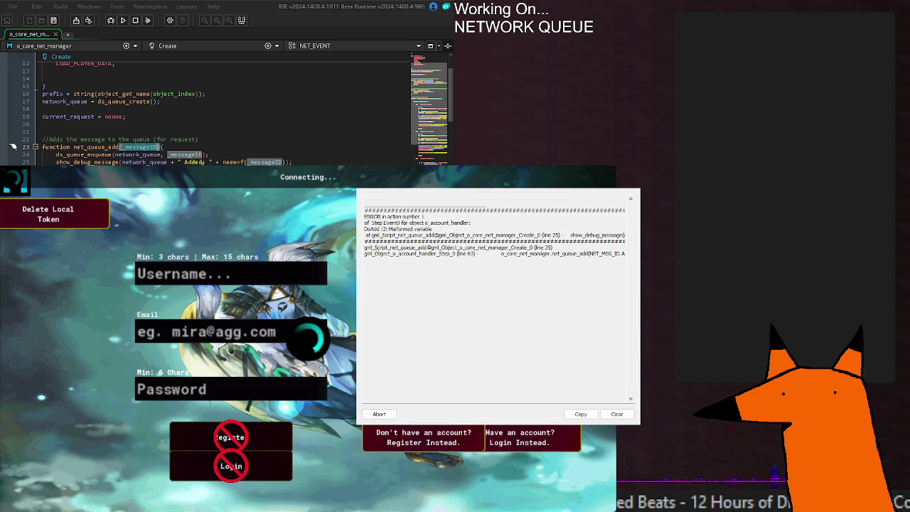
- Check where network_queue (line 17) and prefix (line 16) are defined
click(142, 162)
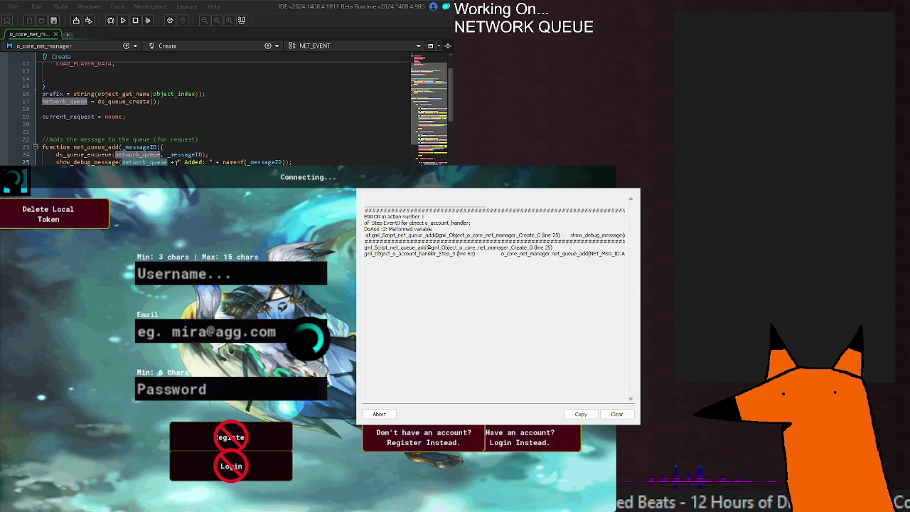
scroll(140, 162, up, 4)
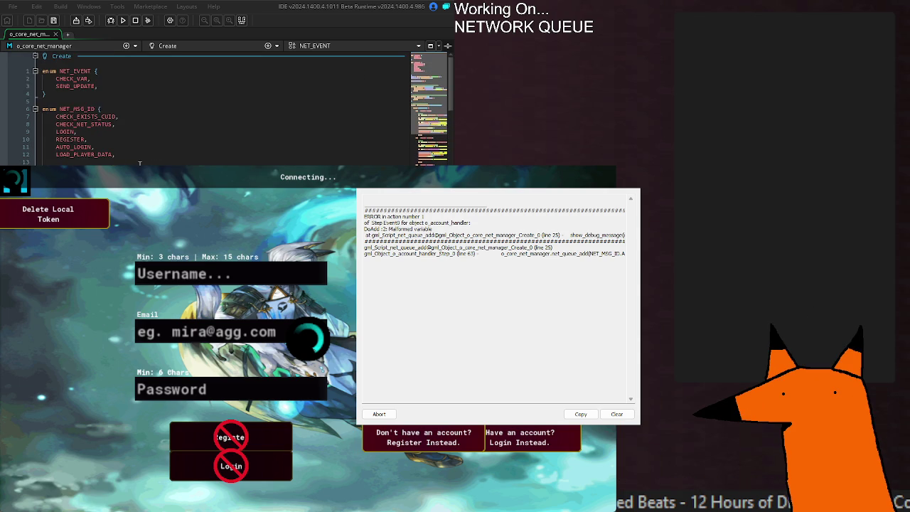
scroll(139, 162, down, 2)
double_click(64, 148)
double_click(52, 139)
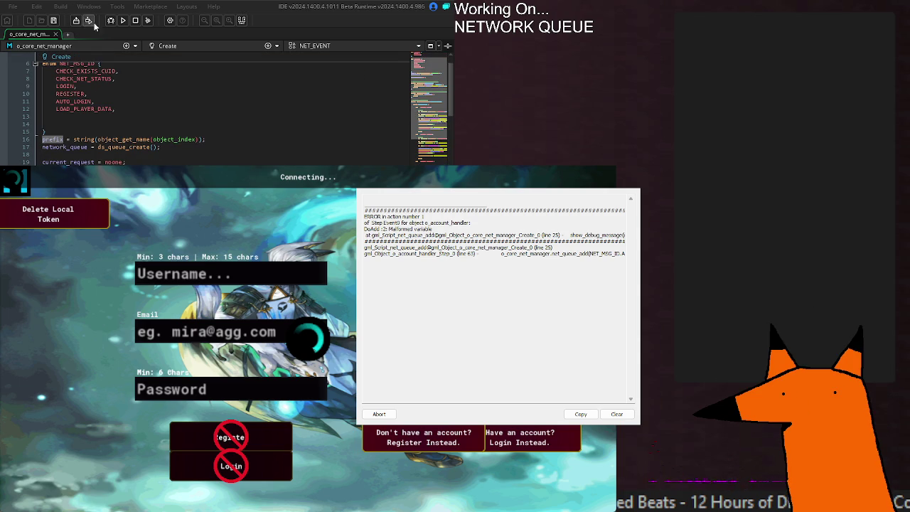
- Relaunch the game and examine the unset net_req_is_processing error and its line reference
click(123, 20)
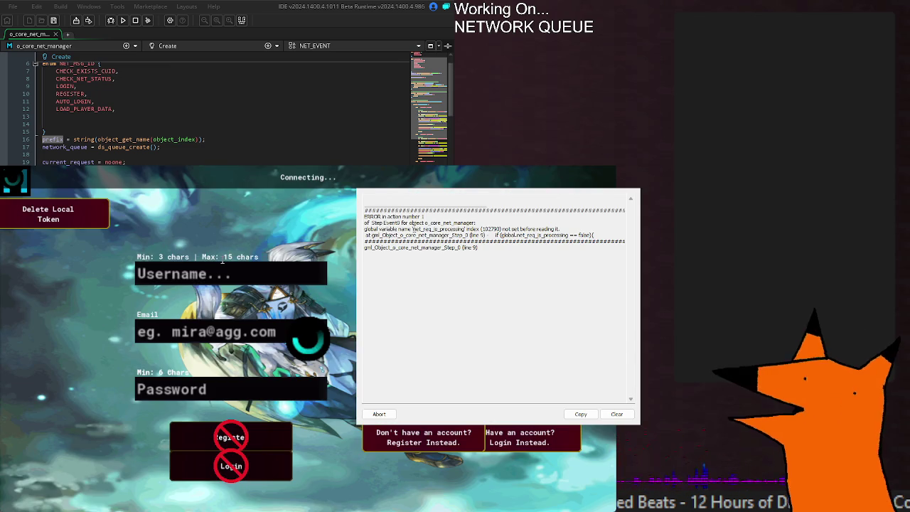
drag(413, 229, 480, 229)
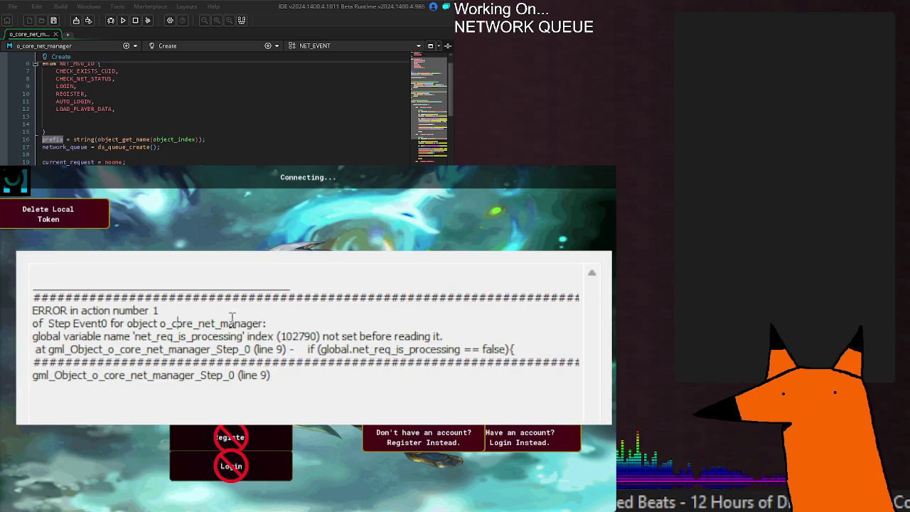
double_click(175, 337)
click(276, 336)
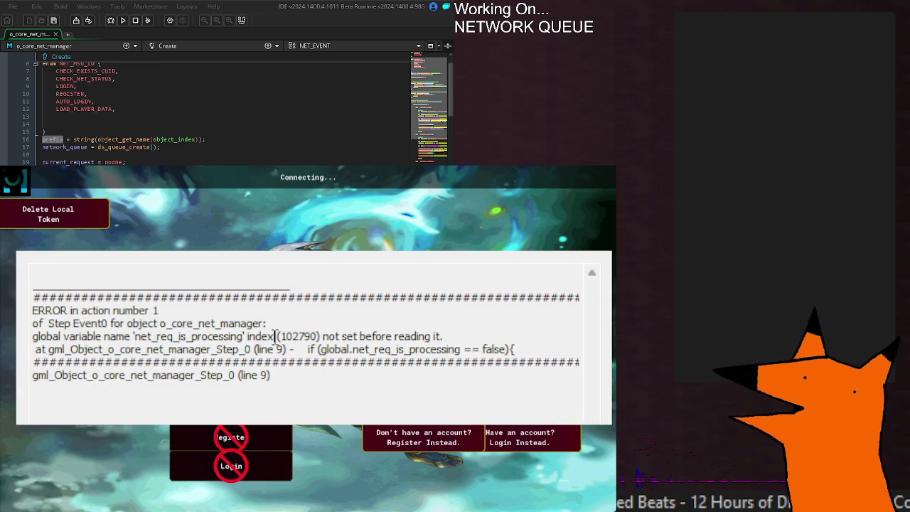
click(394, 325)
mouse_move(333, 349)
mouse_down()
mouse_move(583, 355)
mouse_move(36, 337)
mouse_up()
click(303, 349)
double_click(274, 350)
- Scroll through the net manager's Create code around the queue-add function to investigate
click(64, 147)
scroll(214, 106, down, 2)
click(139, 155)
scroll(213, 107, up, 4)
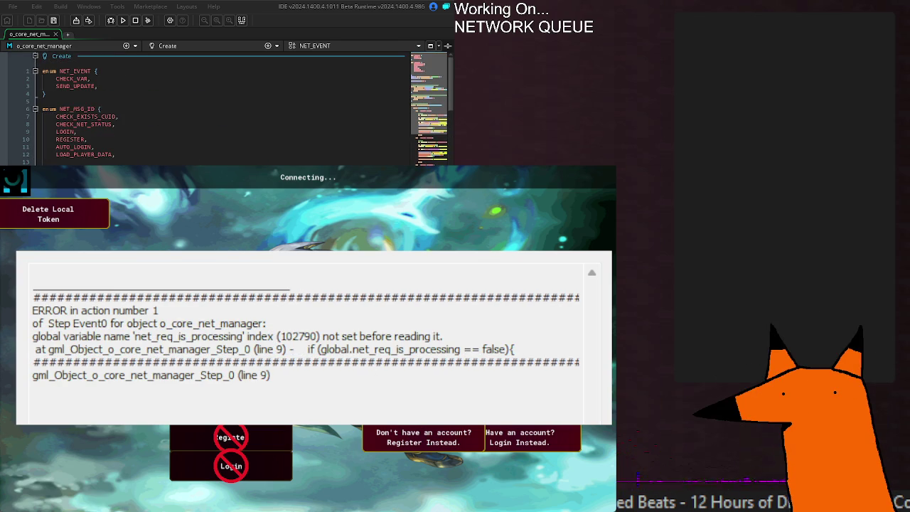
scroll(213, 107, down, 20)
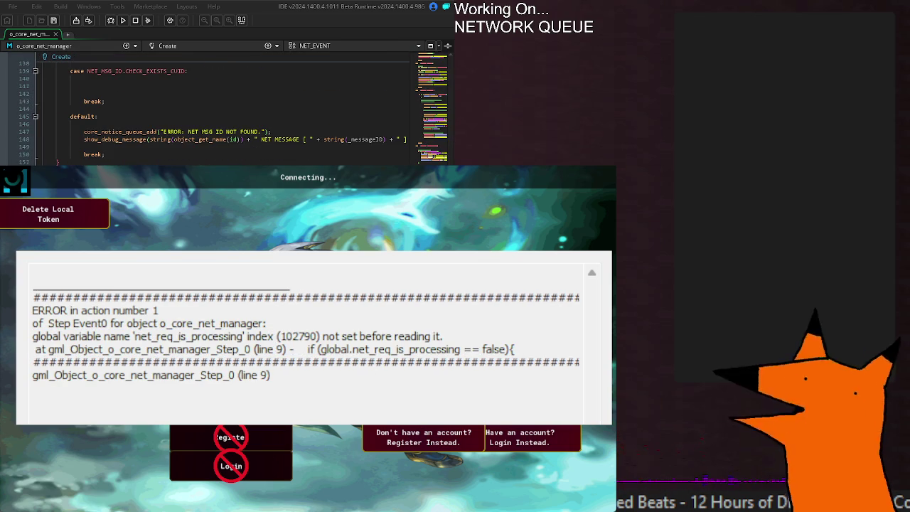
scroll(213, 107, up, 20)
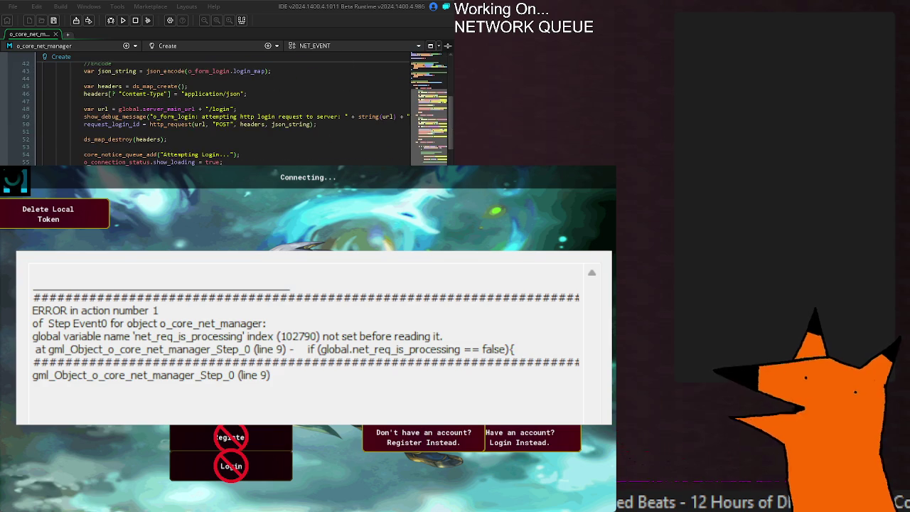
scroll(65, 126, up, 2)
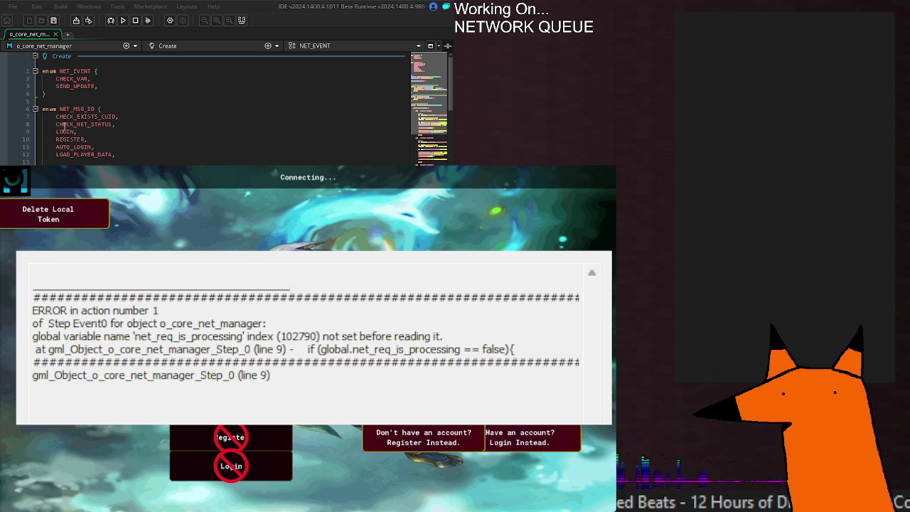
scroll(64, 124, down, 8)
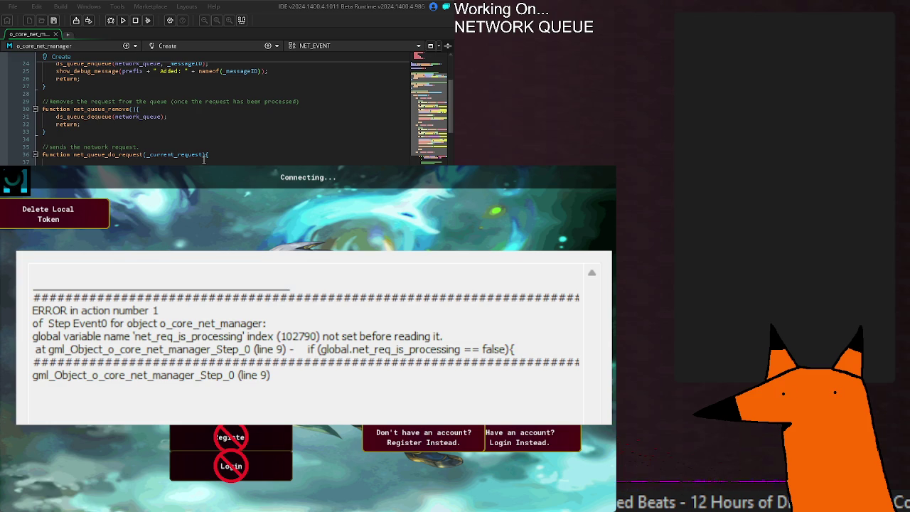
- Review o_core_net_manager's Create and Step code, including net_callback_cuid handling, and save the edits
scroll(213, 107, up, 8)
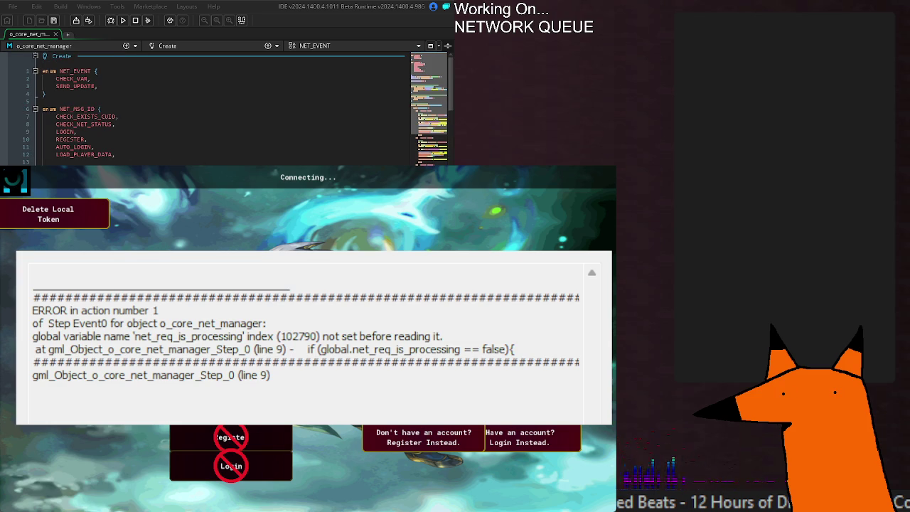
scroll(214, 107, down, 20)
scroll(213, 107, down, 20)
scroll(213, 107, down, 20)
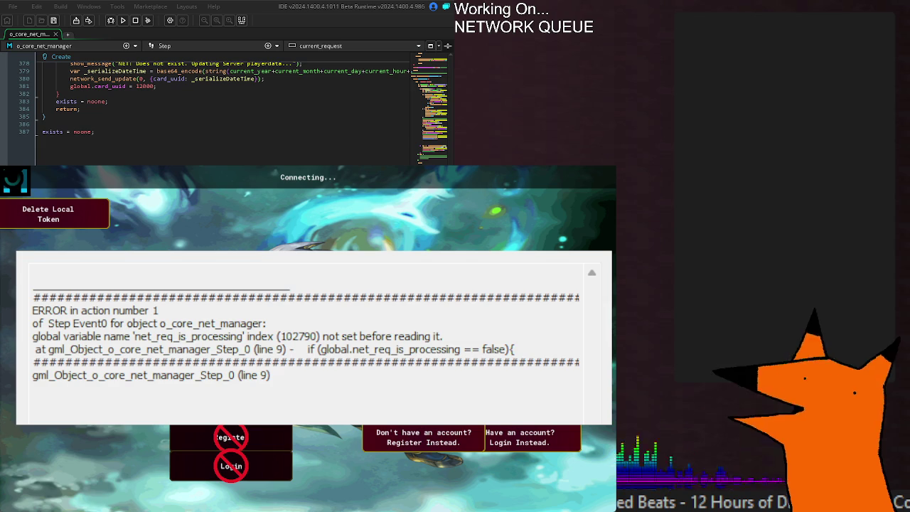
scroll(241, 106, up, 20)
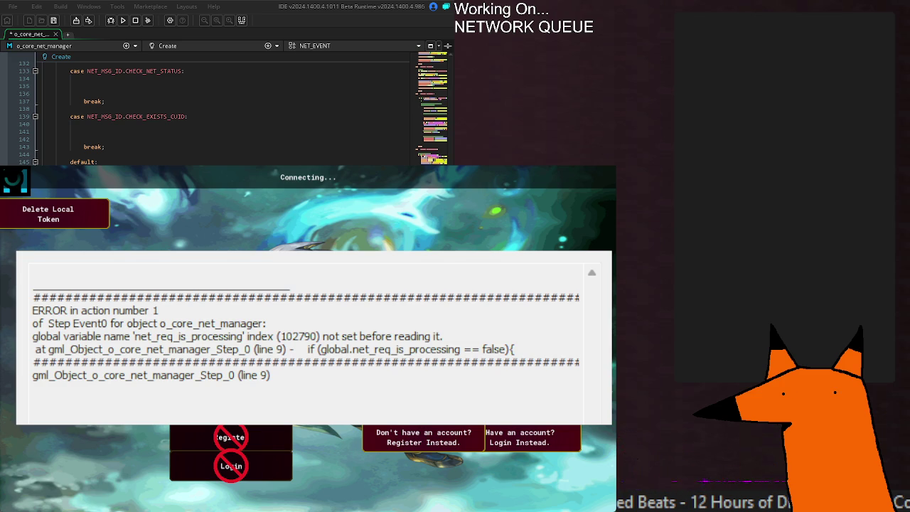
scroll(227, 114, down, 20)
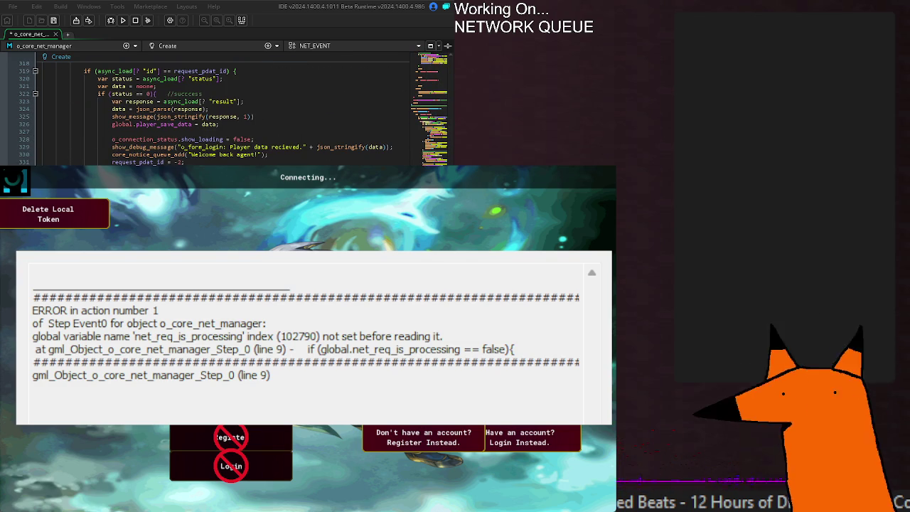
scroll(227, 114, down, 6)
scroll(227, 113, down, 10)
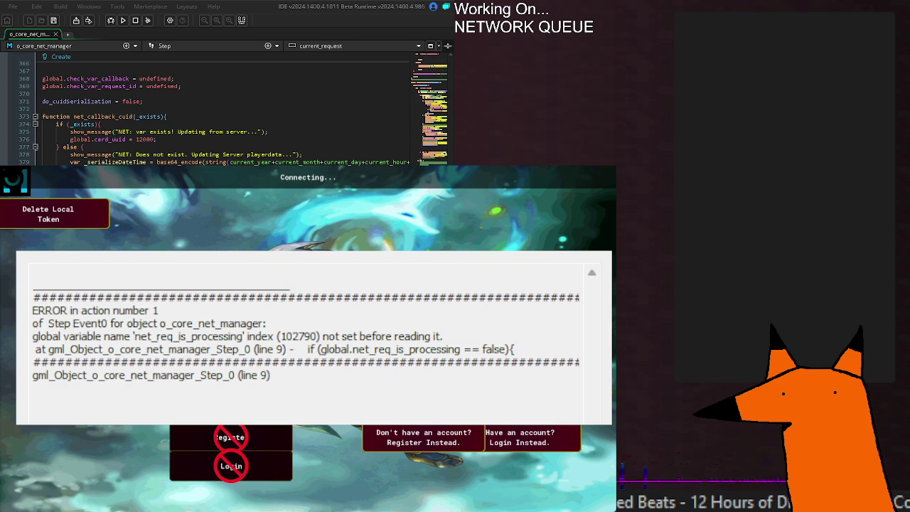
scroll(228, 113, down, 2)
scroll(227, 114, down, 6)
scroll(227, 114, up, 10)
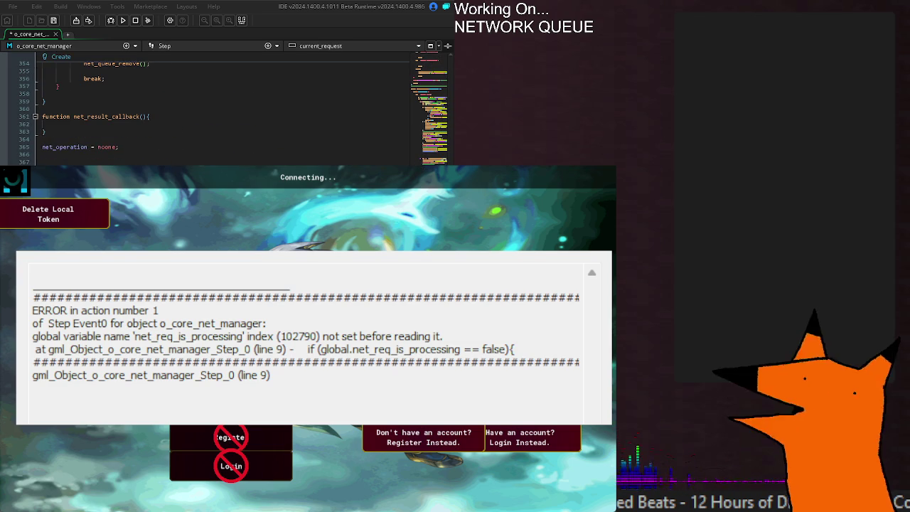
scroll(228, 114, down, 8)
scroll(228, 113, up, 7)
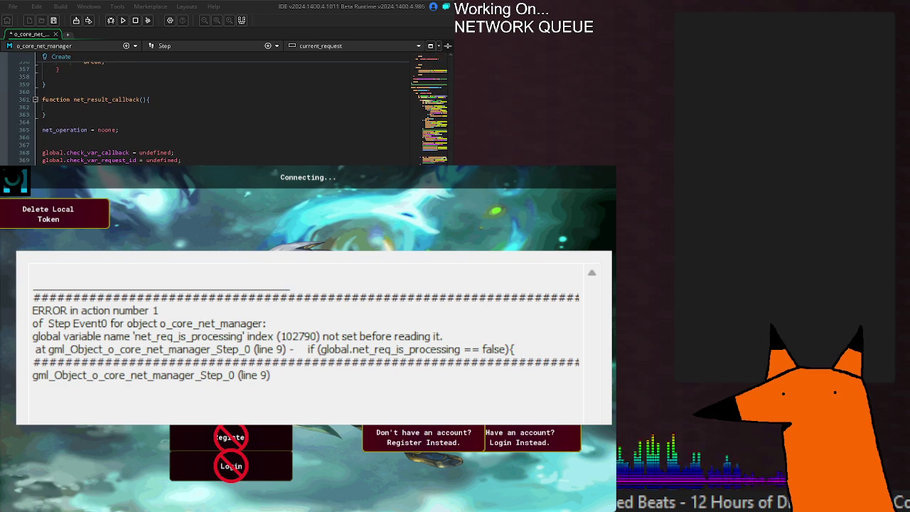
scroll(228, 114, down, 5)
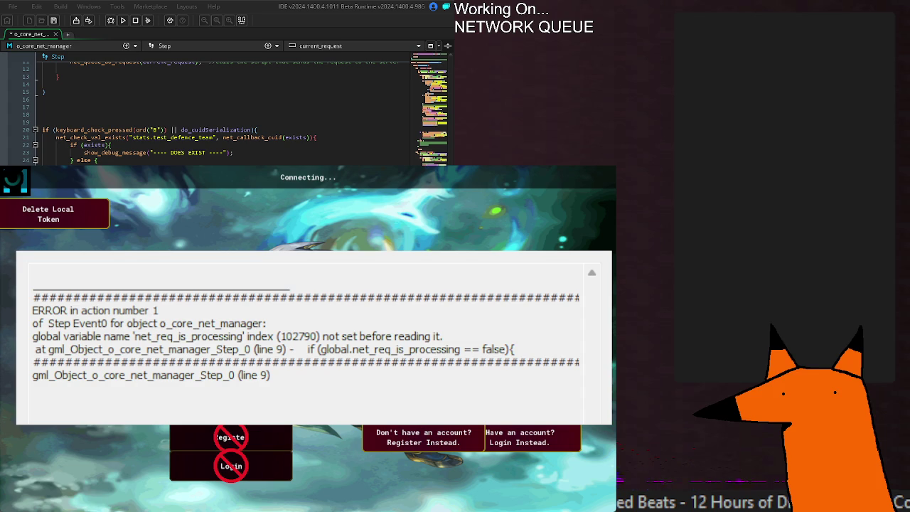
key(ctrl+s)
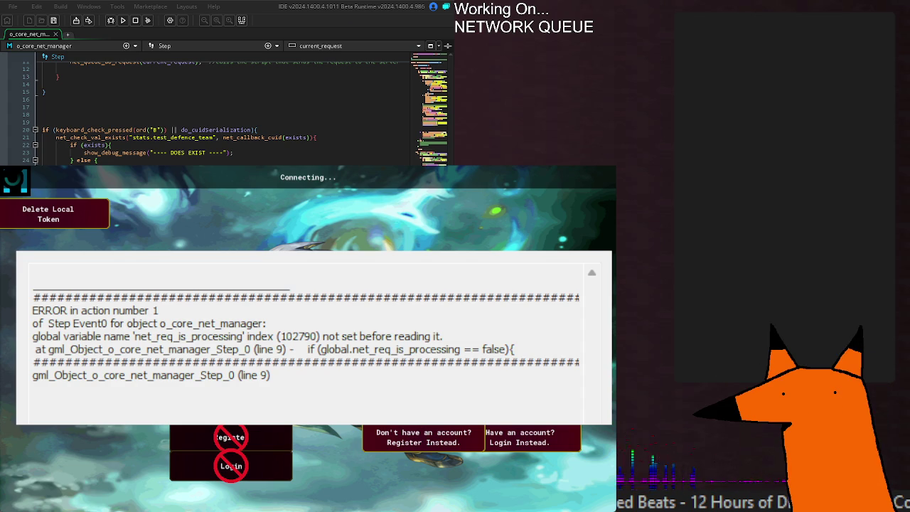
- Rerun the game and examine the _headers-not-set error at line 81 of net_queue_do_request
key(F5)
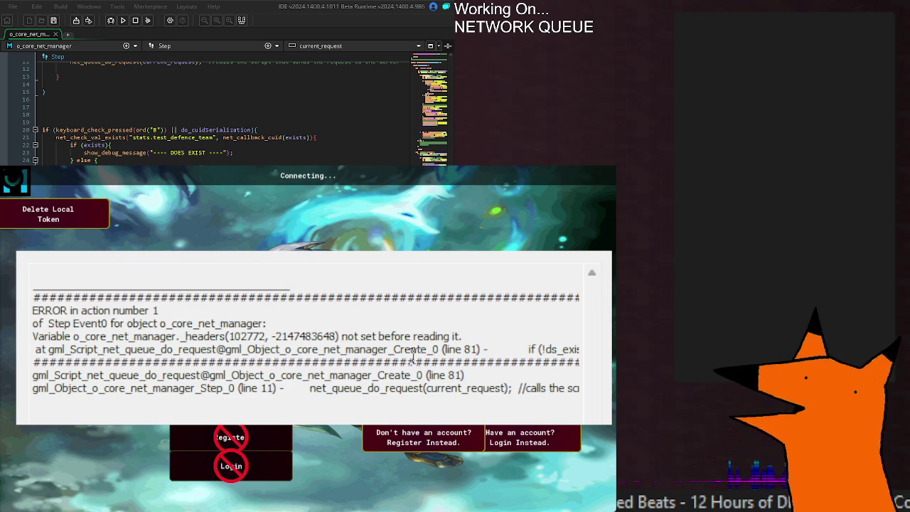
double_click(461, 349)
drag(360, 349, 560, 340)
click(412, 346)
drag(424, 346, 576, 353)
triple_click(221, 350)
click(243, 349)
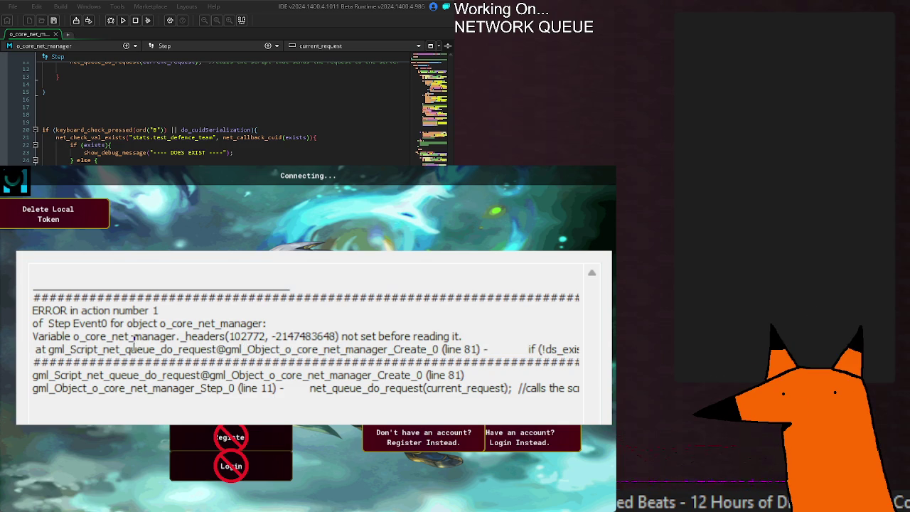
mouse_move(186, 337)
mouse_down()
mouse_move(555, 349)
mouse_move(171, 336)
mouse_move(20, 349)
mouse_up()
click(263, 337)
click(352, 349)
double_click(427, 349)
click(427, 349)
click(177, 337)
- Close the crashed game and return to the top of the Create code, caret on line 20
key(Escape)
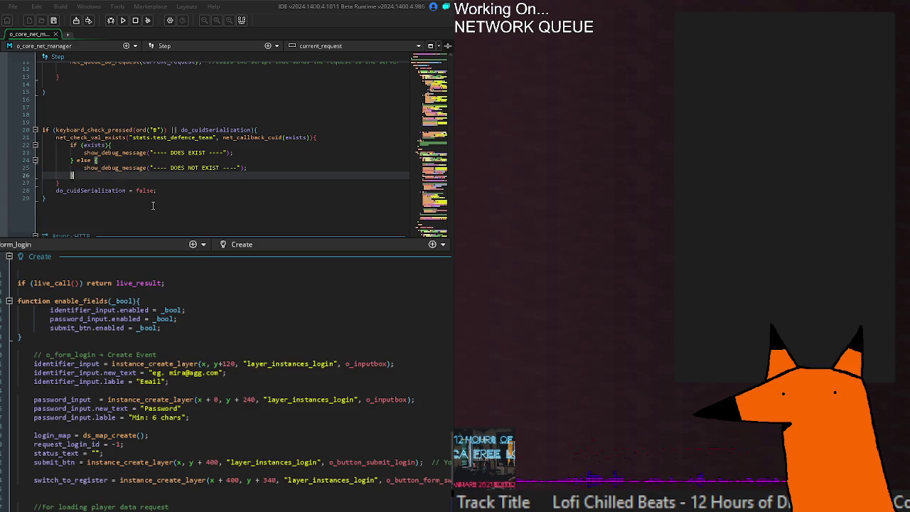
scroll(137, 194, down, 20)
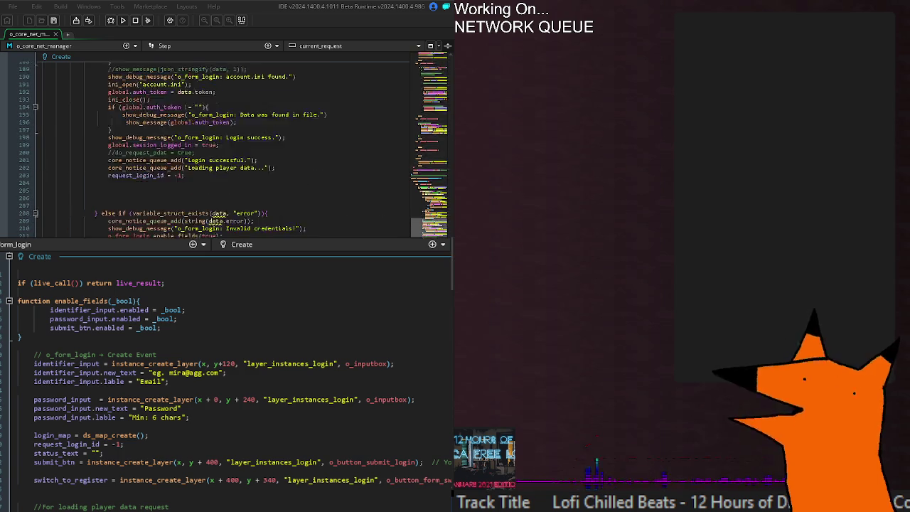
key(ctrl+Home)
click(130, 219)
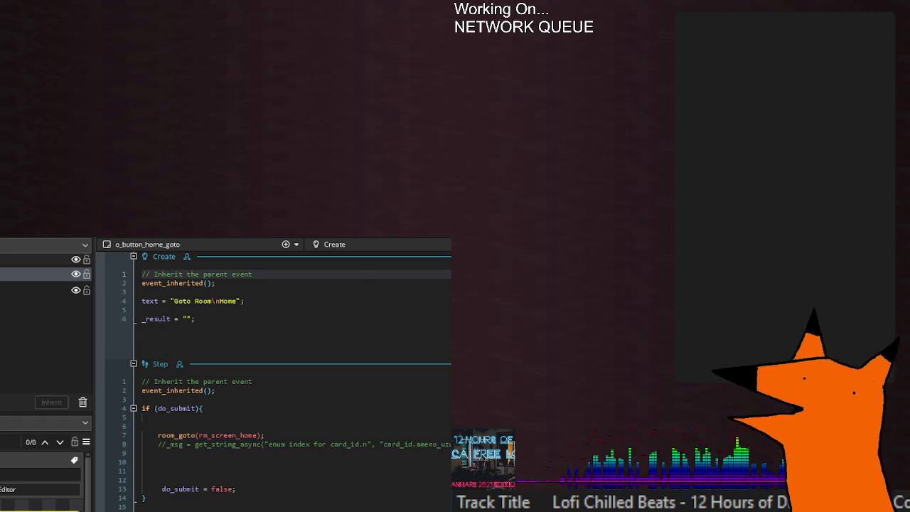
- Shrink the left-side panel to a thin strip by dragging its edge leftward
click(441, 471)
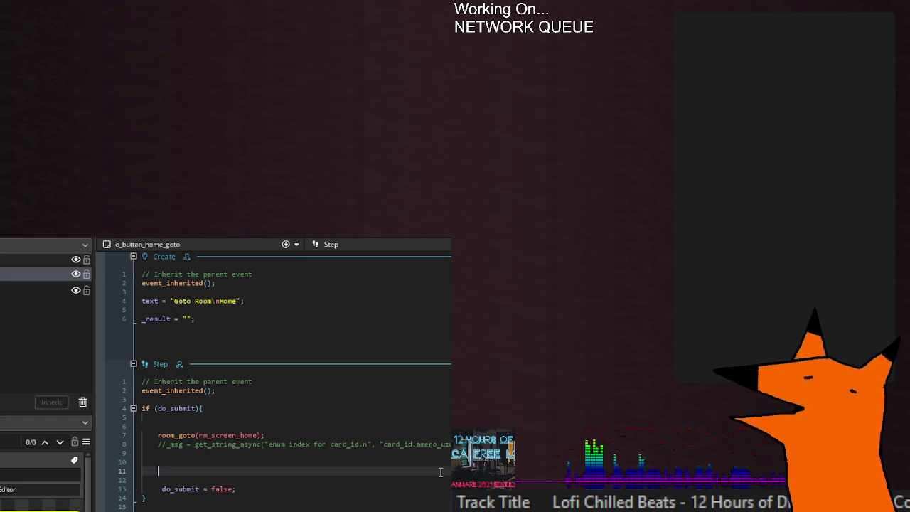
right_click(121, 217)
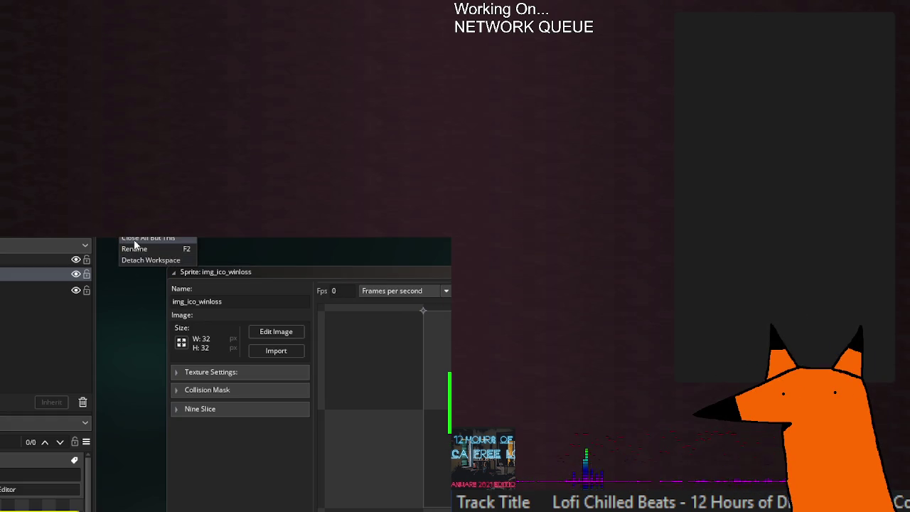
click(138, 247)
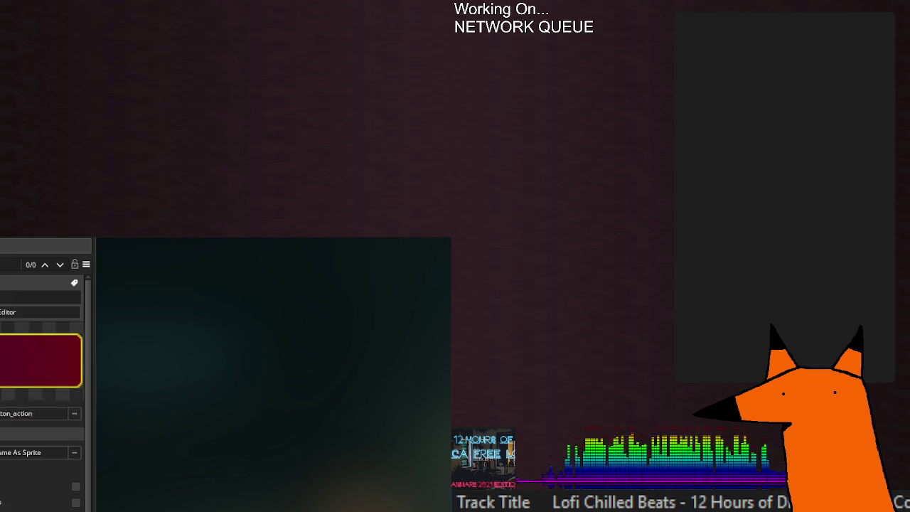
drag(96, 416, 6, 409)
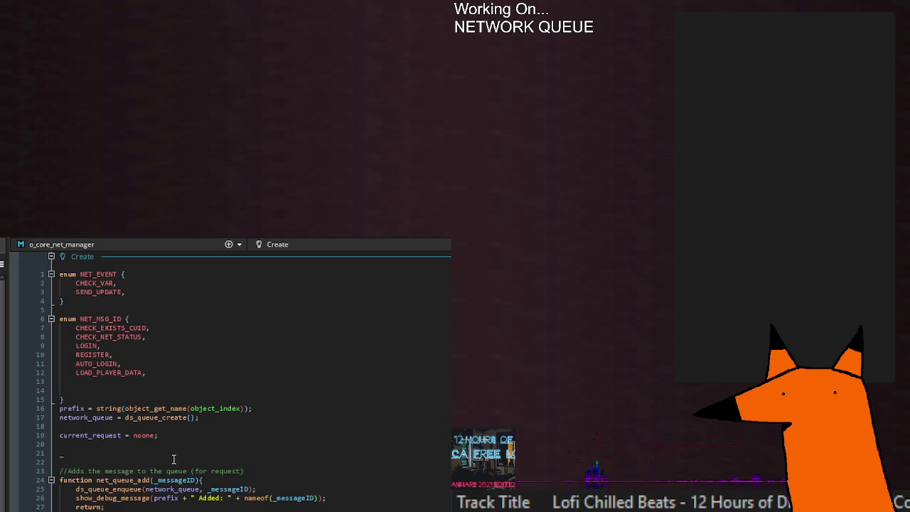
- Add _headers = ds_map_create(); on line 21 and detach o_core_net_manager into its own workspace
click(173, 461)
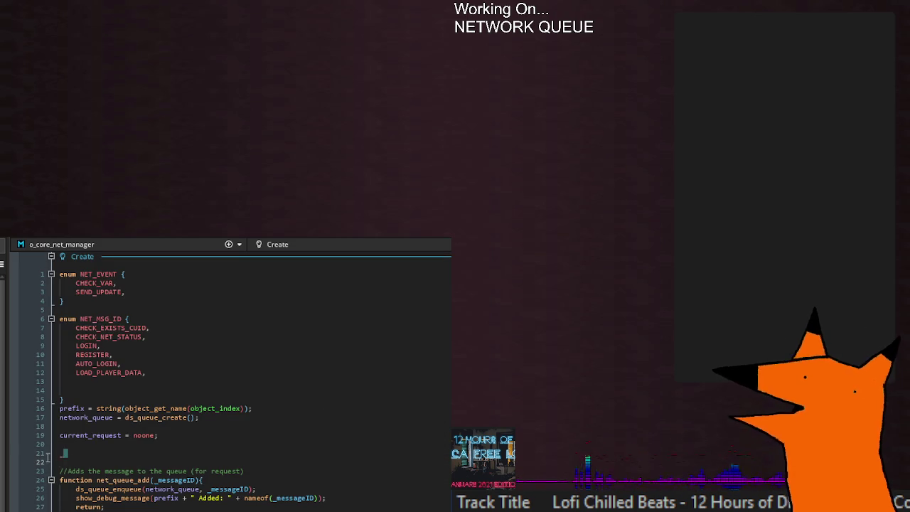
click(197, 454)
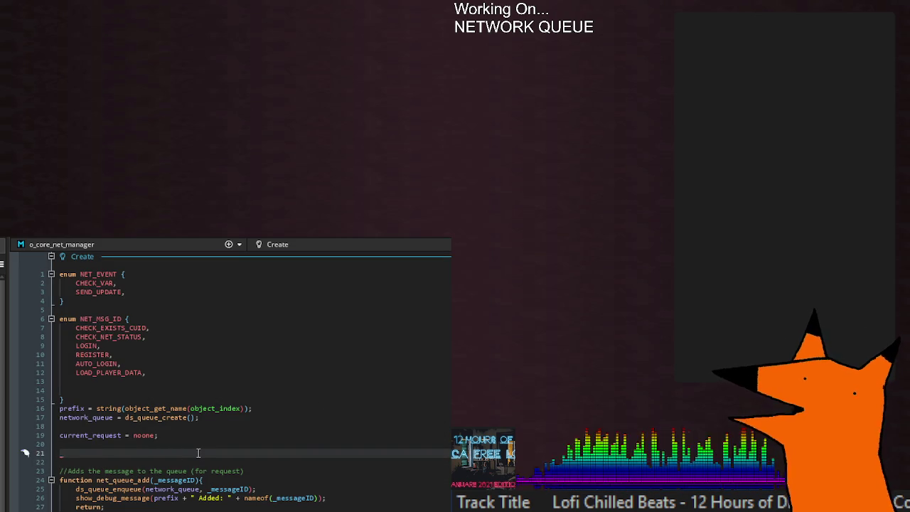
scroll(196, 452, down, 20)
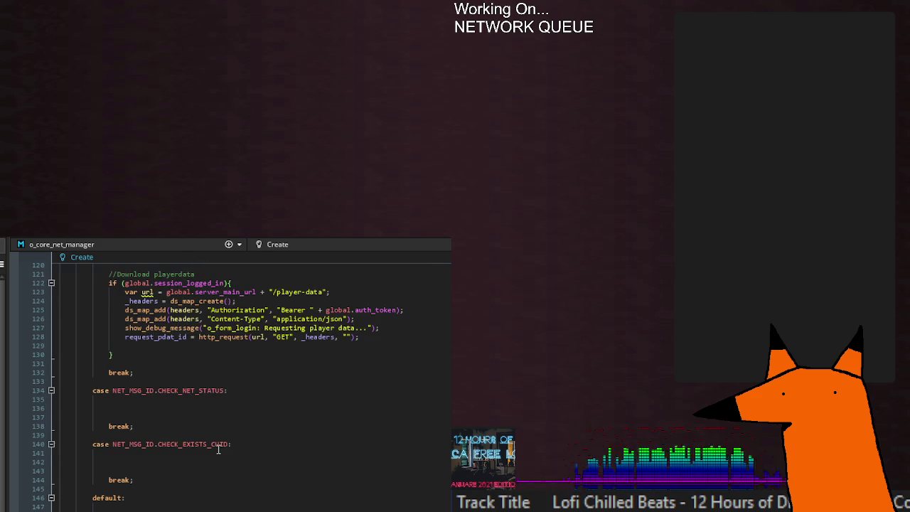
scroll(218, 449, up, 20)
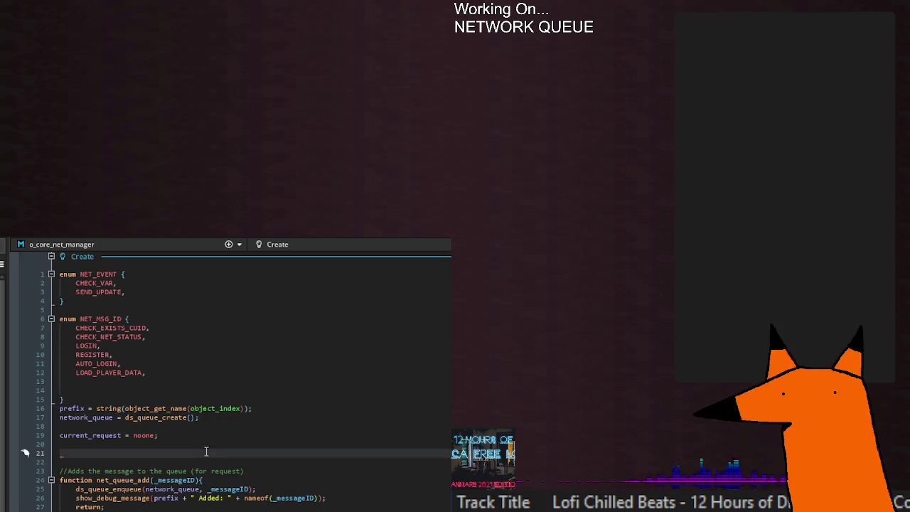
text(headers)
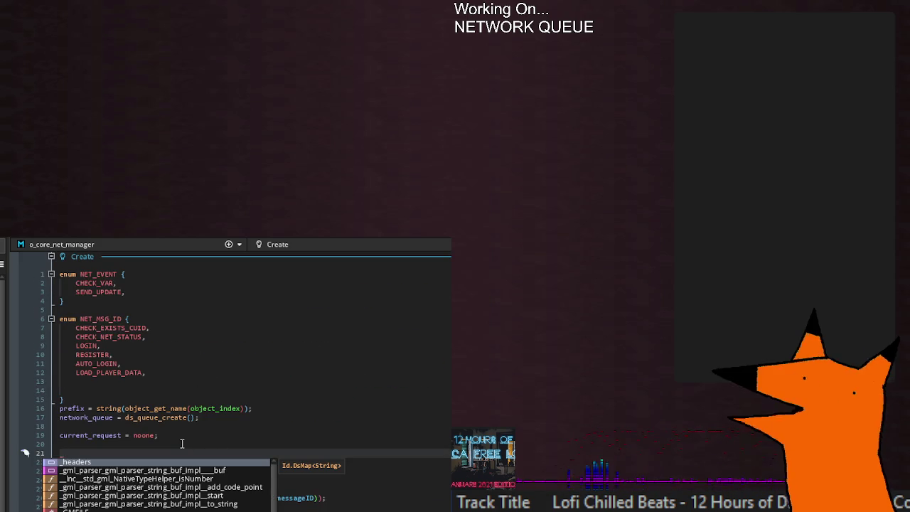
text( = ds_map_cre)
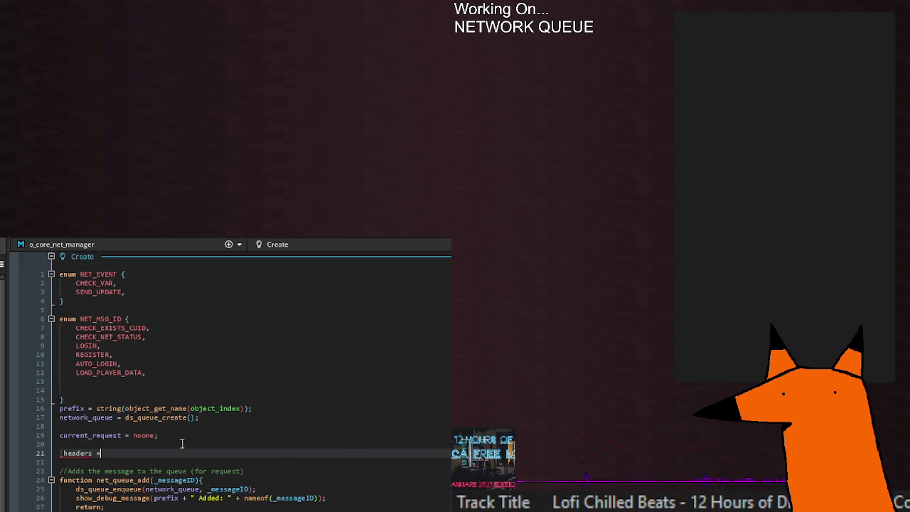
key(Return)
text(;)
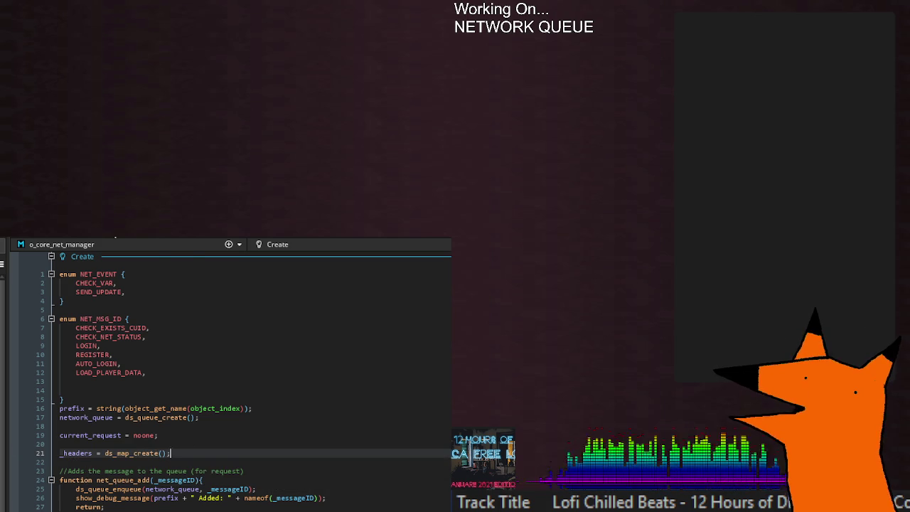
right_click(108, 244)
click(139, 295)
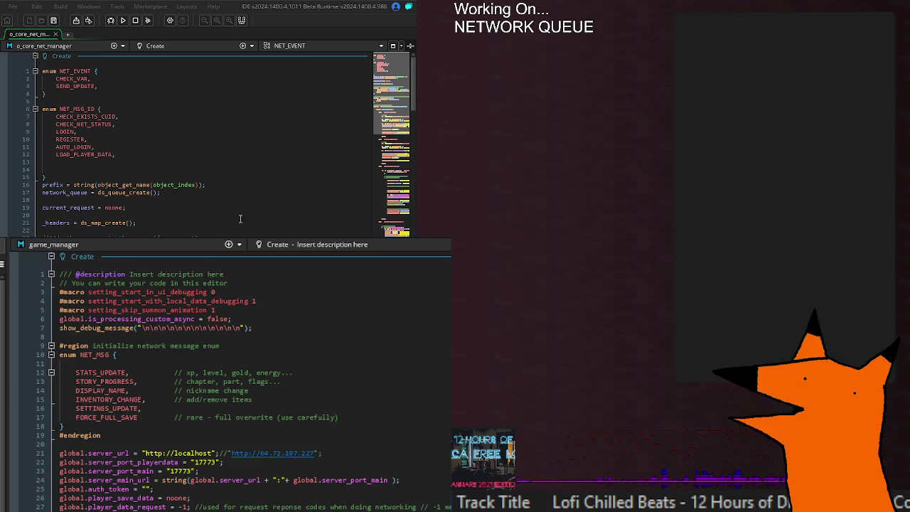
- Place the caret on empty line 69 of game_manager's Create code
click(330, 453)
scroll(330, 453, down, 15)
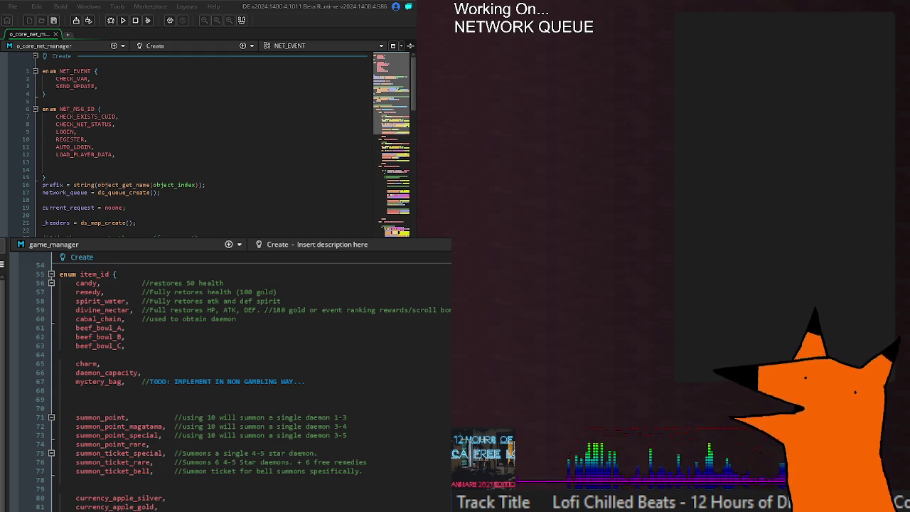
click(421, 379)
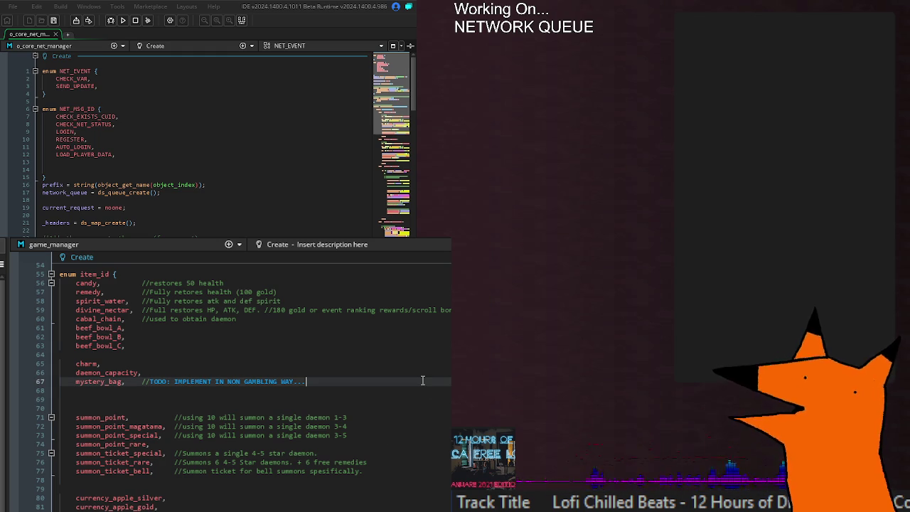
click(282, 402)
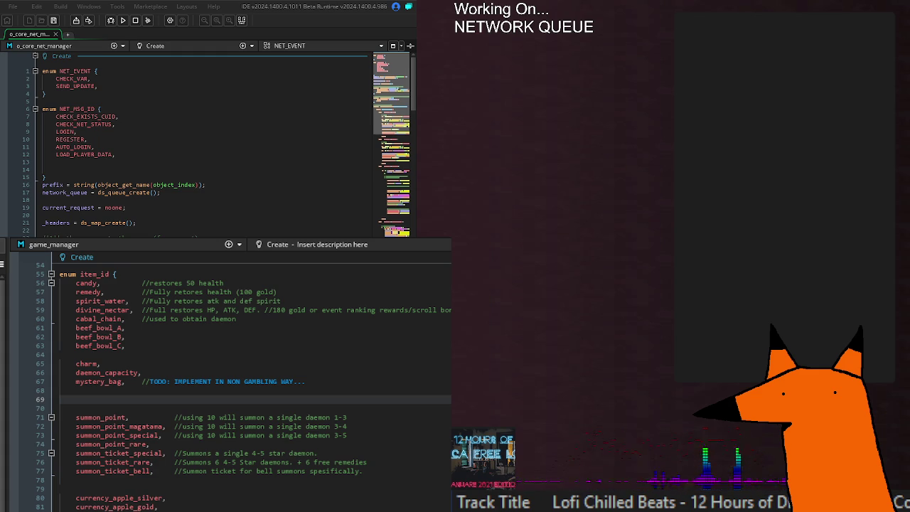
- Check the _headers declaration in o_core_net_manager's Create code, then build and run the game
click(64, 162)
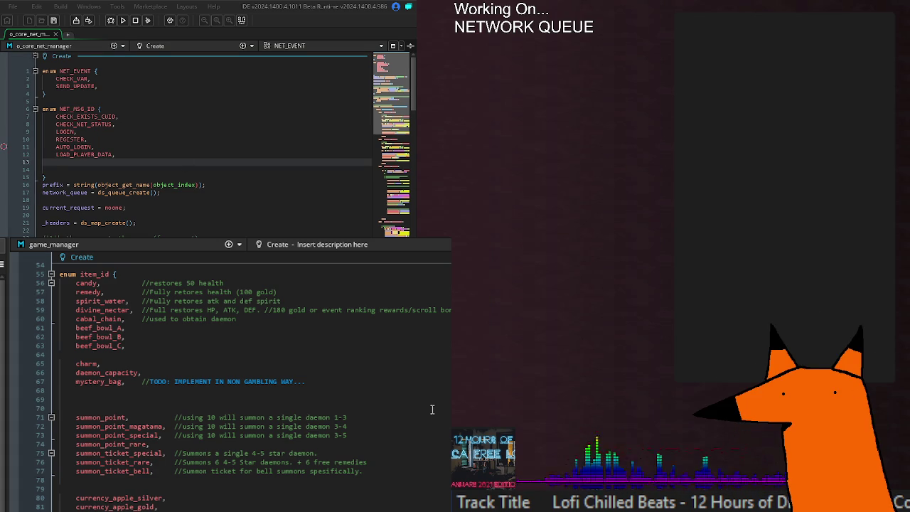
click(171, 154)
scroll(171, 155, down, 5)
scroll(171, 154, up, 5)
double_click(60, 223)
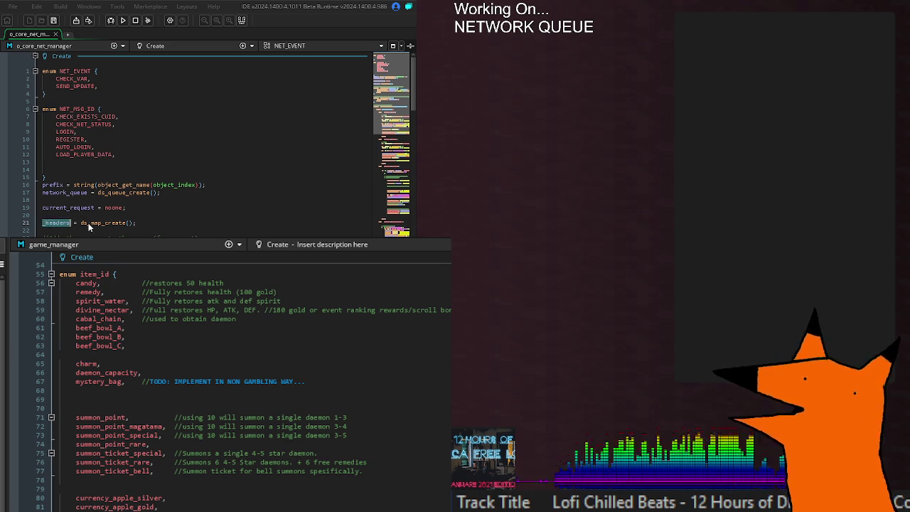
click(143, 217)
click(122, 20)
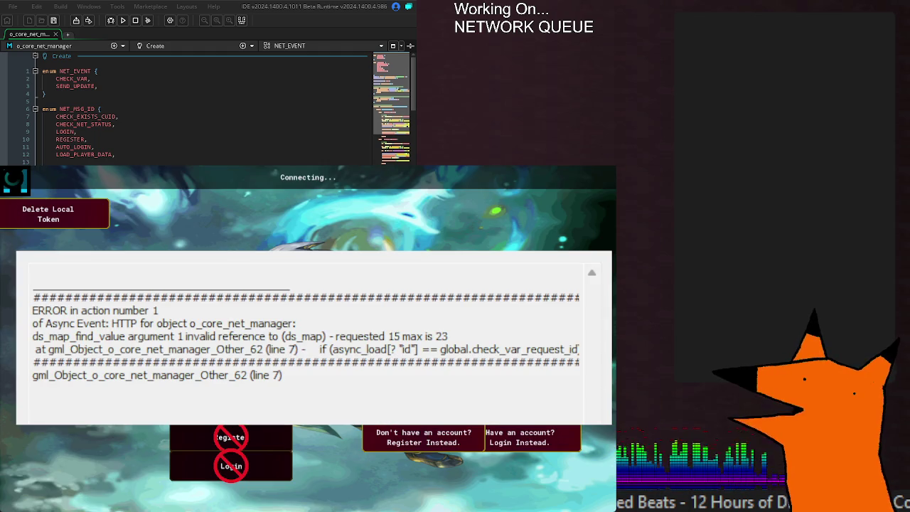
- Highlight parts of the crash dialog to read the invalid ds_map error and failing async_load line 7
drag(338, 336, 506, 330)
click(506, 330)
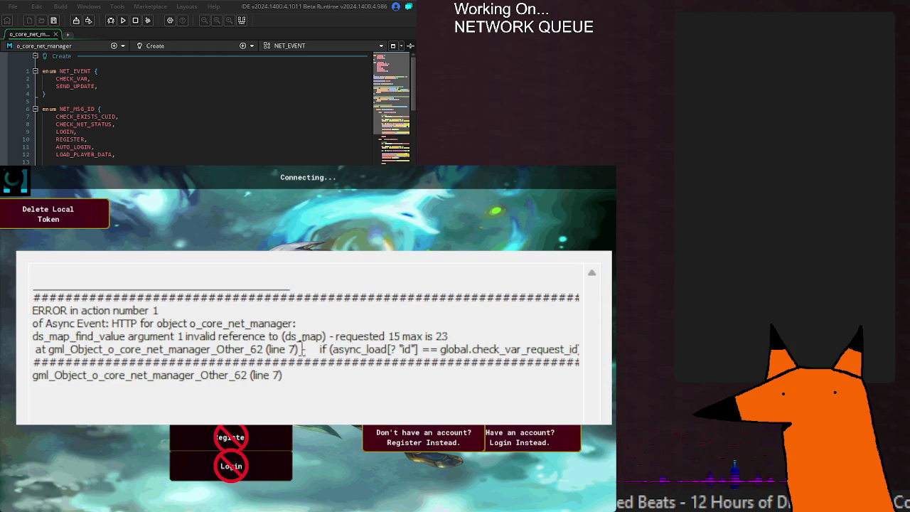
drag(321, 349, 590, 350)
click(454, 345)
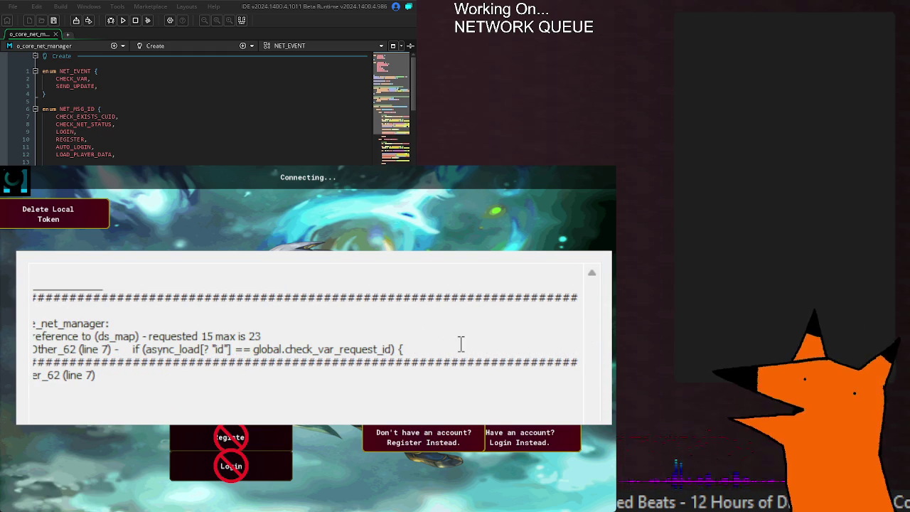
drag(411, 349, 35, 349)
click(258, 334)
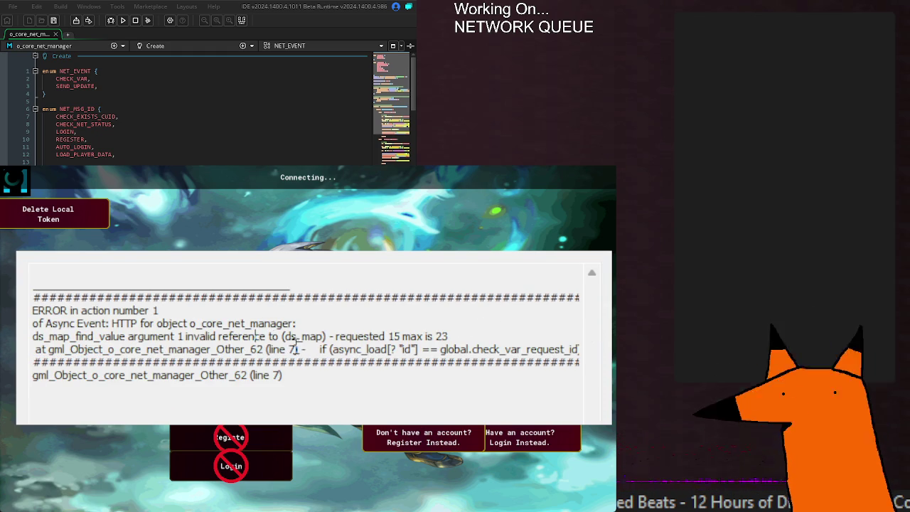
drag(321, 349, 575, 350)
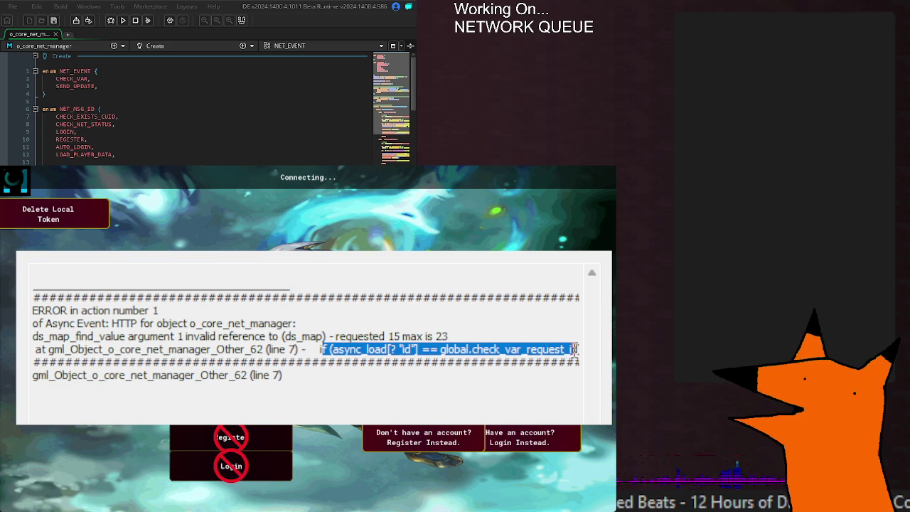
click(133, 360)
drag(174, 336, 464, 332)
click(464, 332)
drag(320, 350, 473, 346)
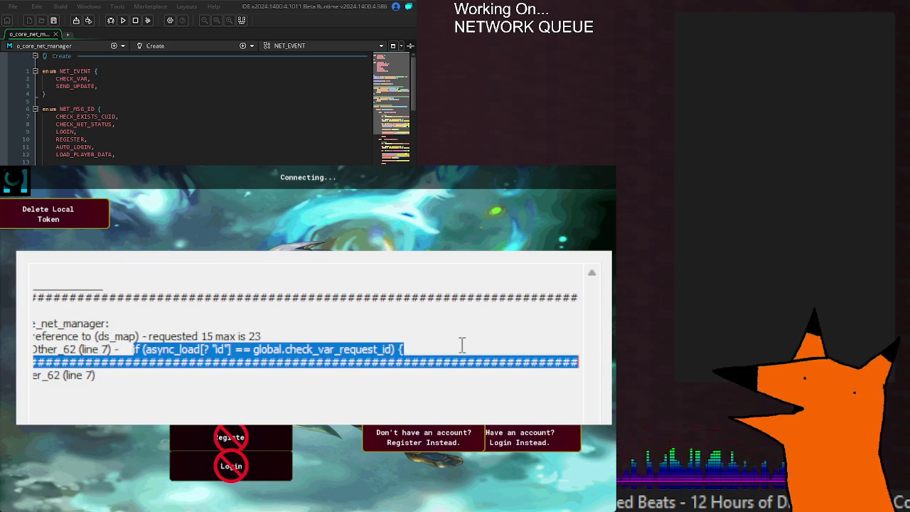
triple_click(315, 349)
click(315, 349)
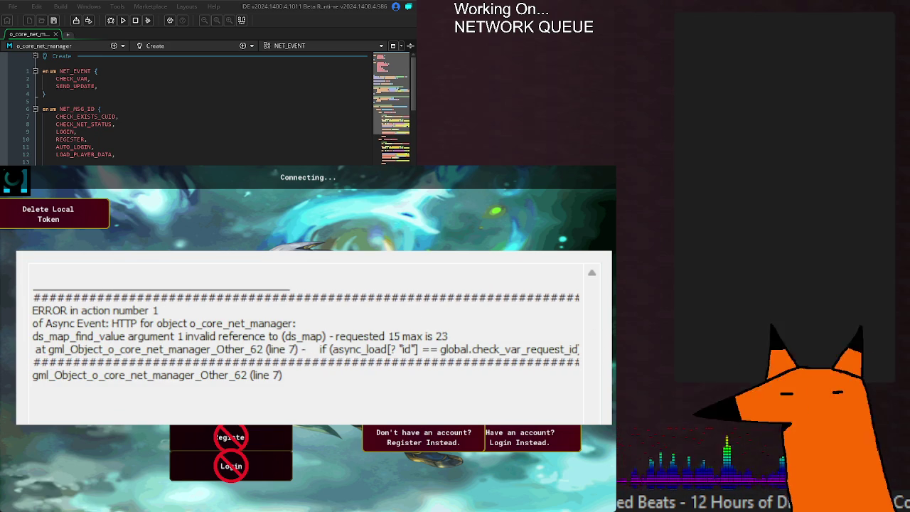
scroll(171, 111, down, 20)
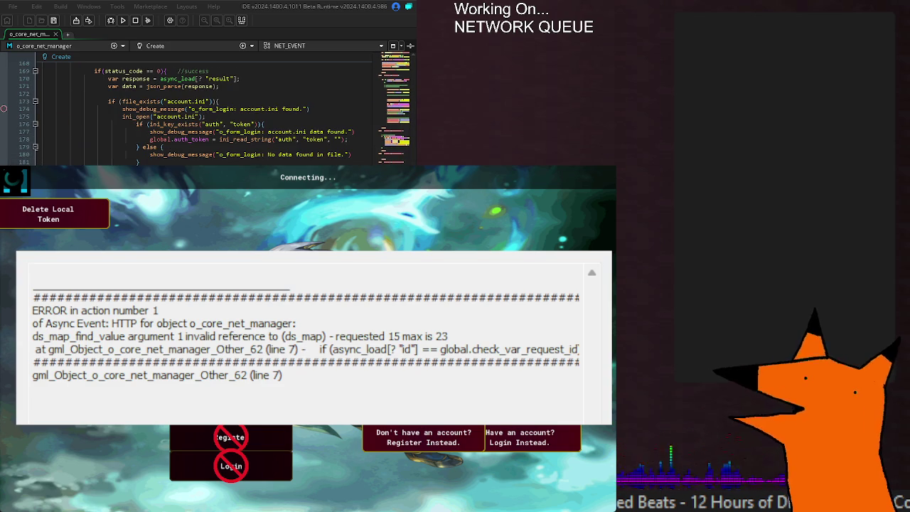
double_click(346, 351)
mouse_move(322, 349)
mouse_down()
mouse_move(582, 349)
mouse_move(33, 336)
mouse_move(33, 349)
mouse_up()
click(344, 361)
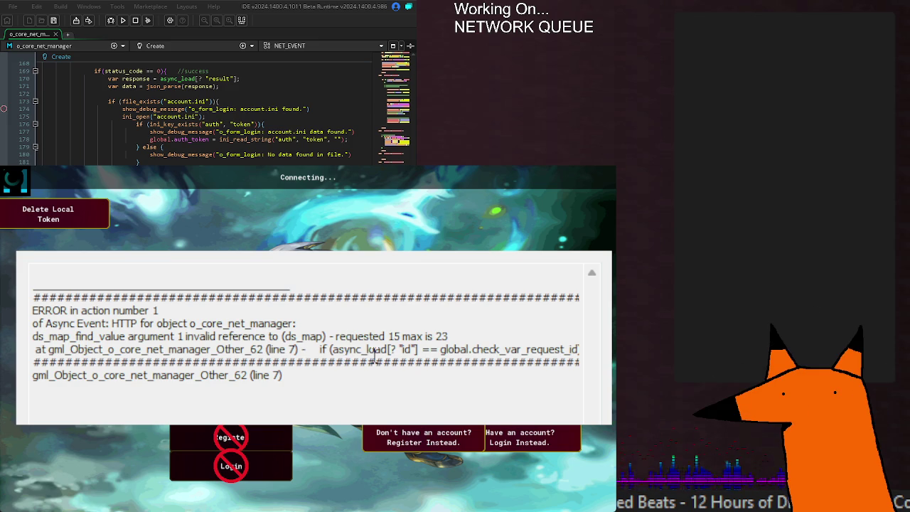
drag(337, 336, 458, 337)
click(455, 335)
click(449, 336)
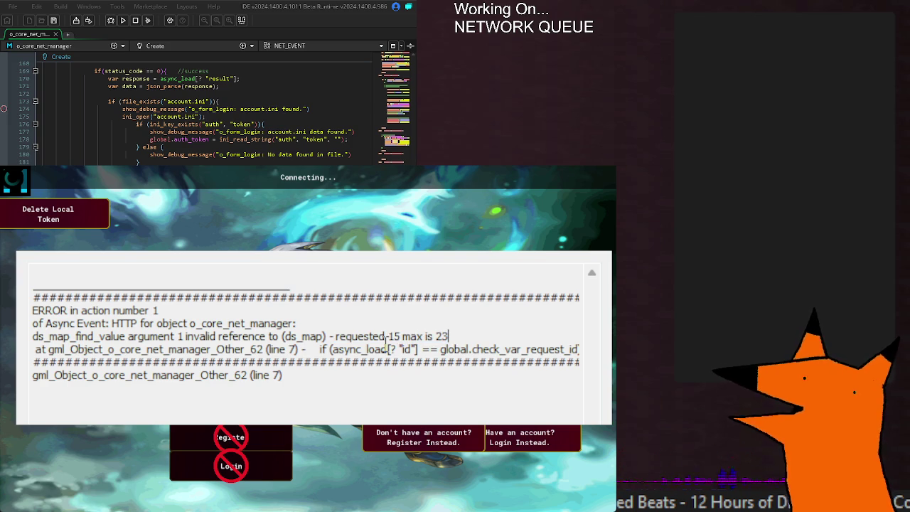
mouse_move(402, 336)
mouse_down()
mouse_move(333, 338)
mouse_move(339, 348)
mouse_up()
click(339, 339)
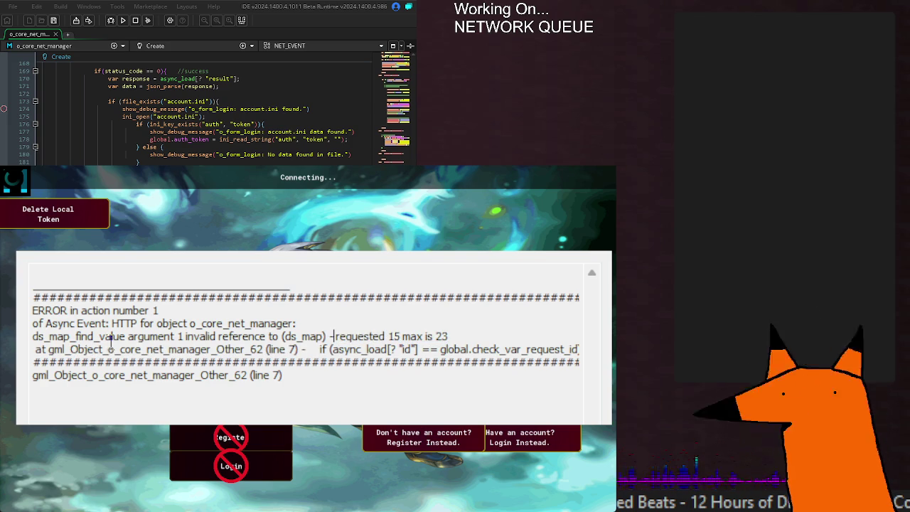
drag(186, 336, 273, 334)
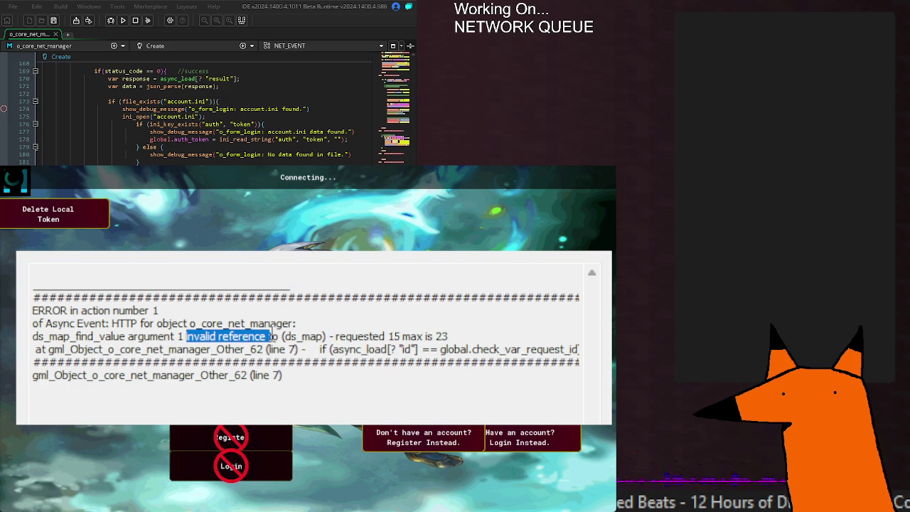
click(270, 337)
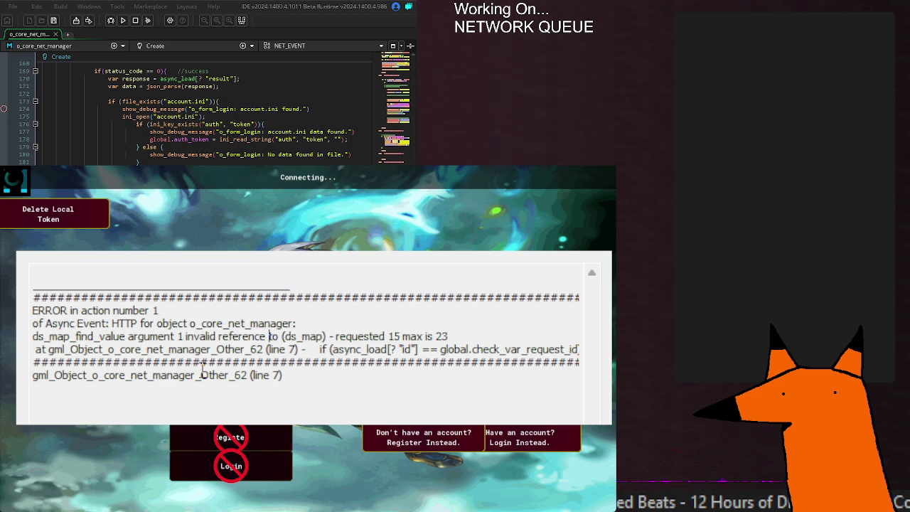
mouse_move(331, 349)
mouse_down()
mouse_move(578, 352)
mouse_move(29, 336)
mouse_move(28, 349)
mouse_up()
click(444, 354)
click(420, 340)
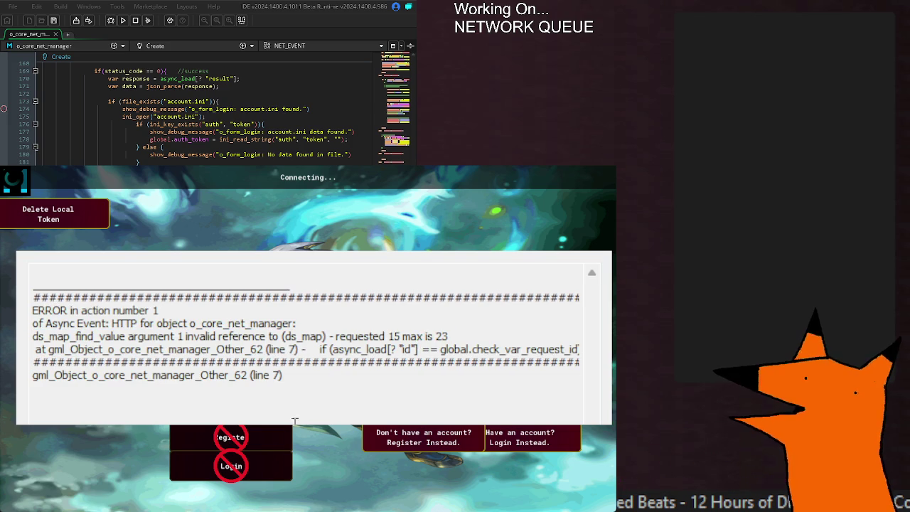
scroll(206, 110, up, 20)
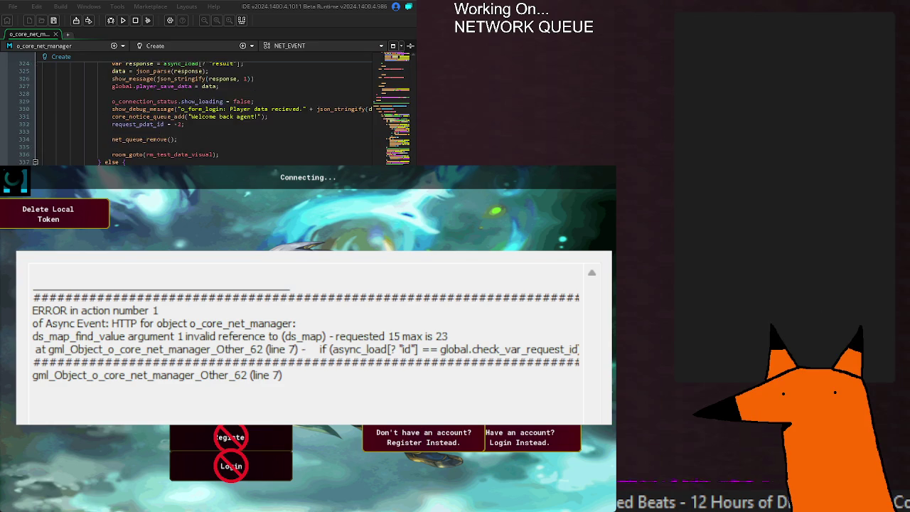
scroll(206, 110, down, 3)
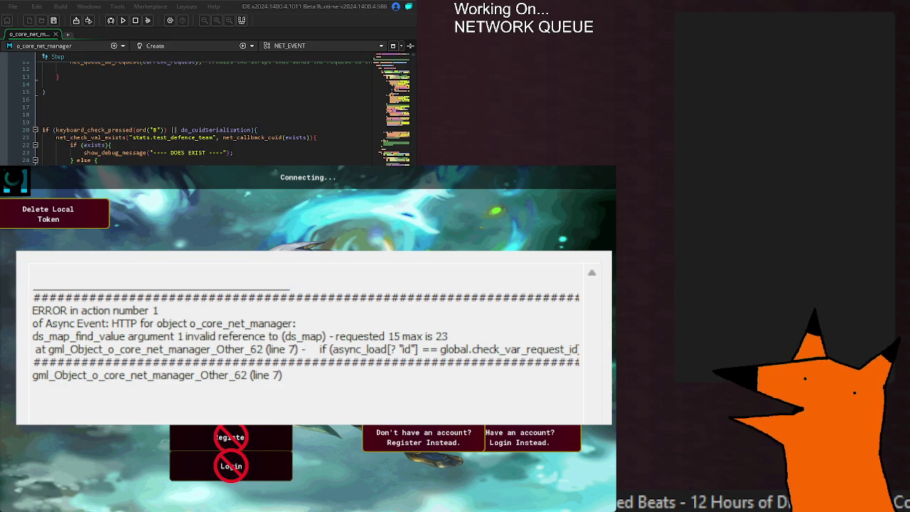
key(alt+F4)
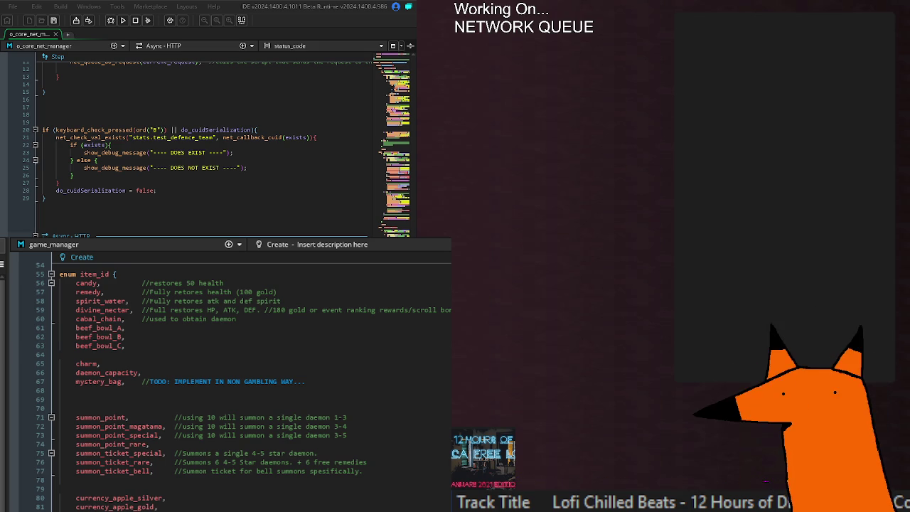
scroll(206, 143, up, 7)
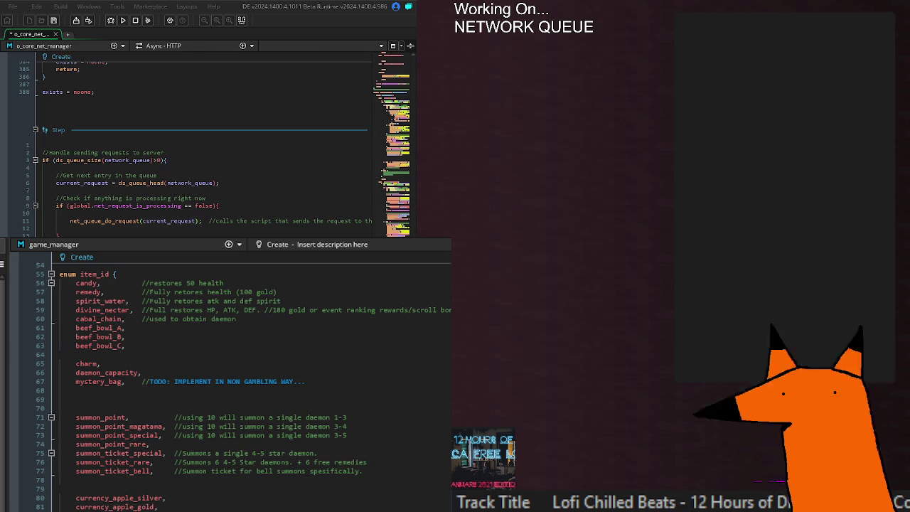
scroll(207, 142, up, 20)
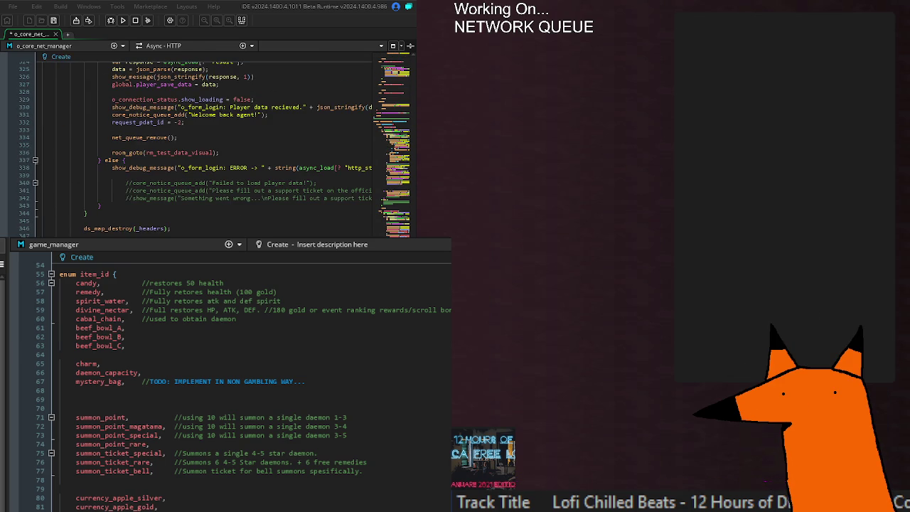
scroll(206, 142, down, 6)
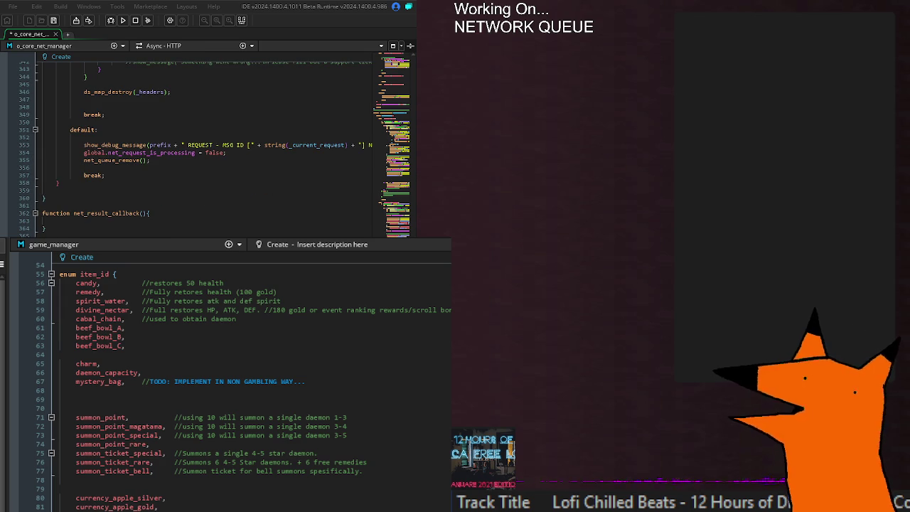
scroll(206, 142, up, 16)
scroll(206, 142, up, 16)
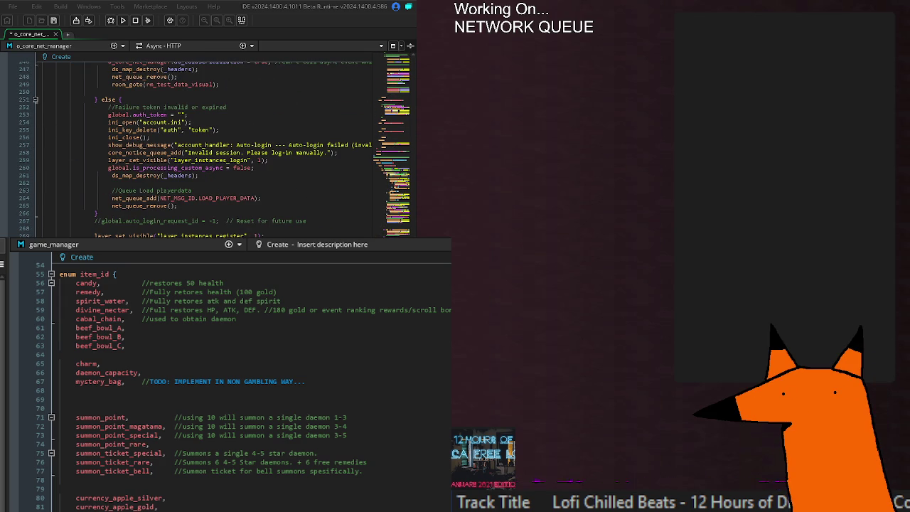
scroll(206, 142, up, 12)
scroll(206, 142, up, 20)
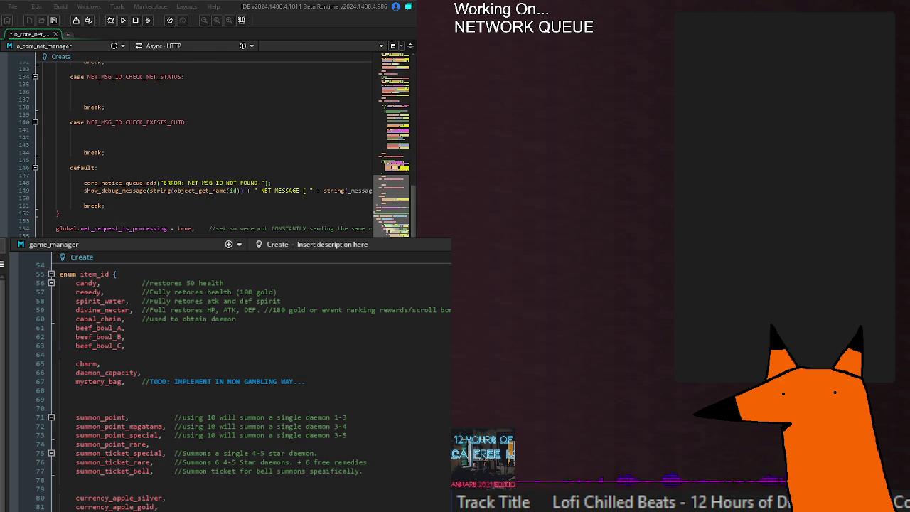
scroll(206, 142, down, 20)
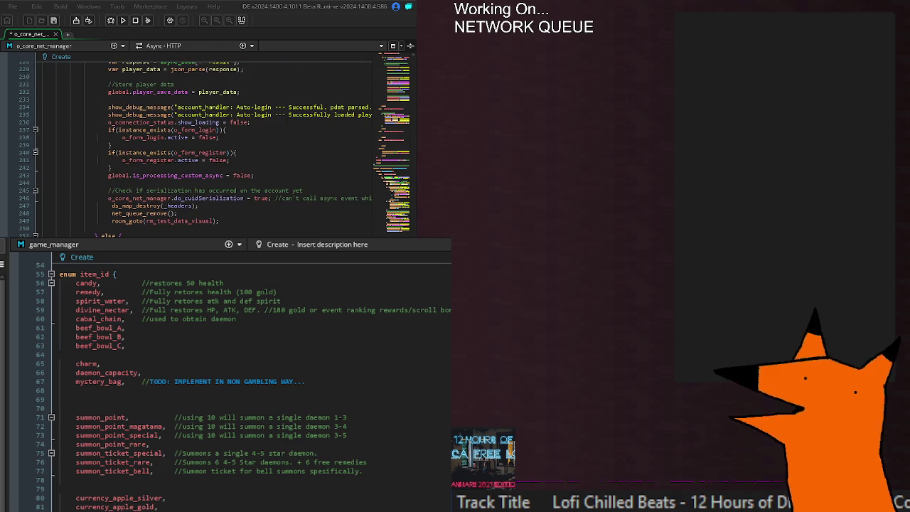
scroll(206, 142, down, 16)
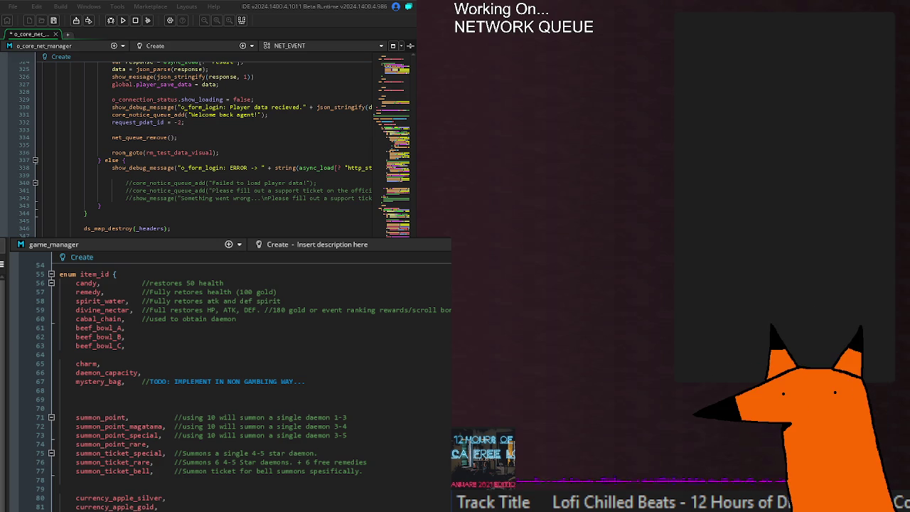
key(ctrl+Home)
- Insert a new first entry after 'enum NET_MSG_ID {' so it reads CHECK_SERVER_VAR
click(129, 155)
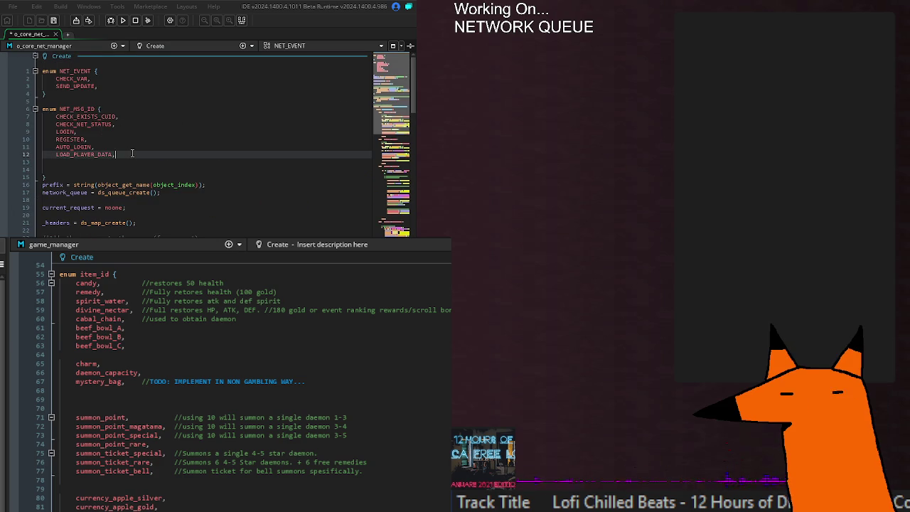
click(133, 110)
key(Return)
text(CHECK_)
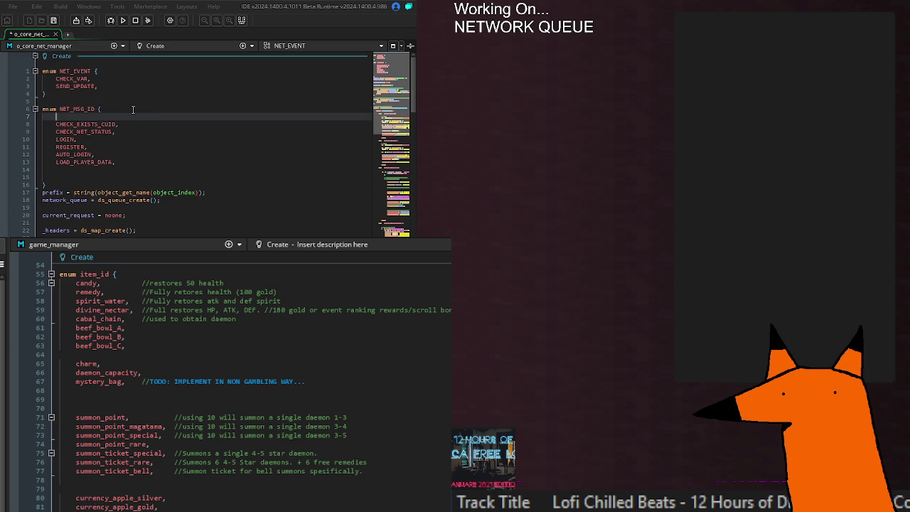
text(EX)
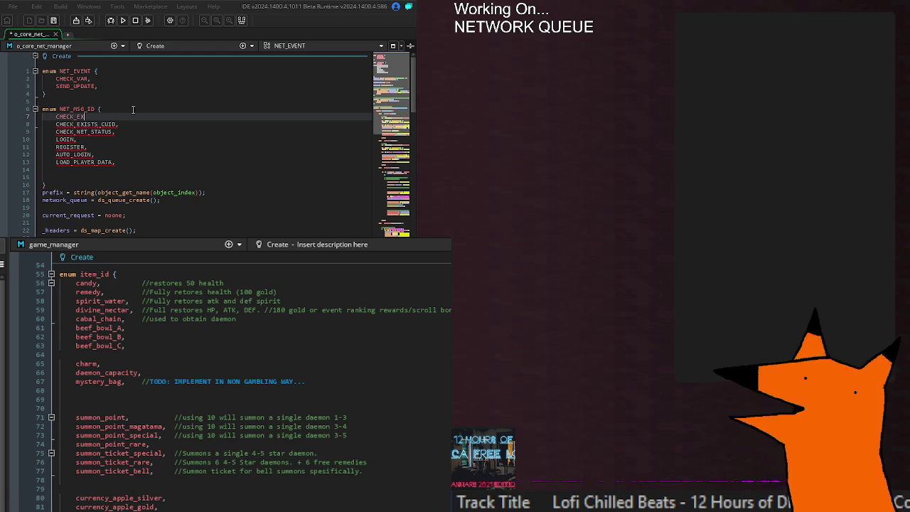
key(BackSpace)
key(BackSpace)
text(VAR,)
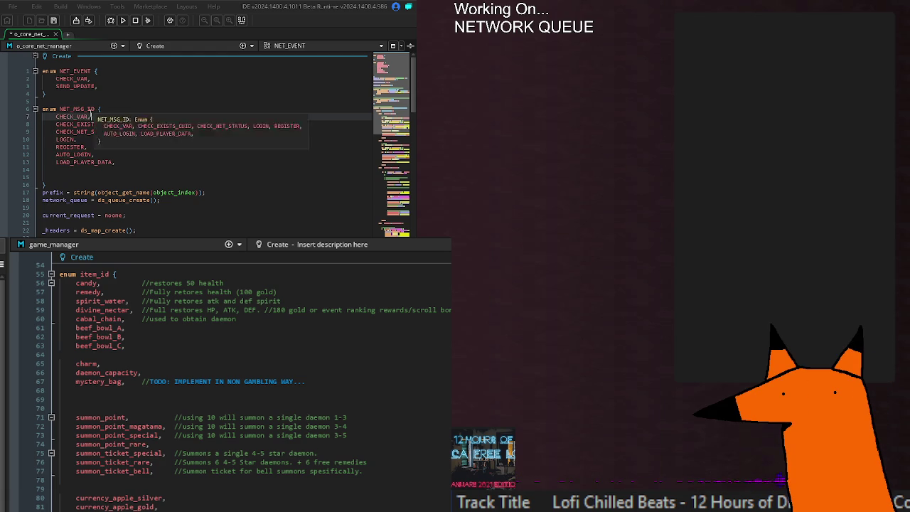
drag(89, 117, 77, 117)
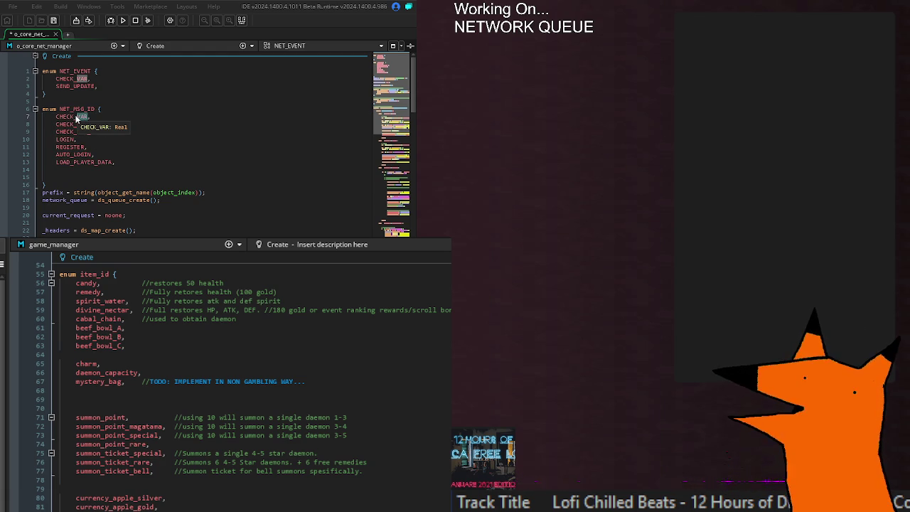
key(BackSpace)
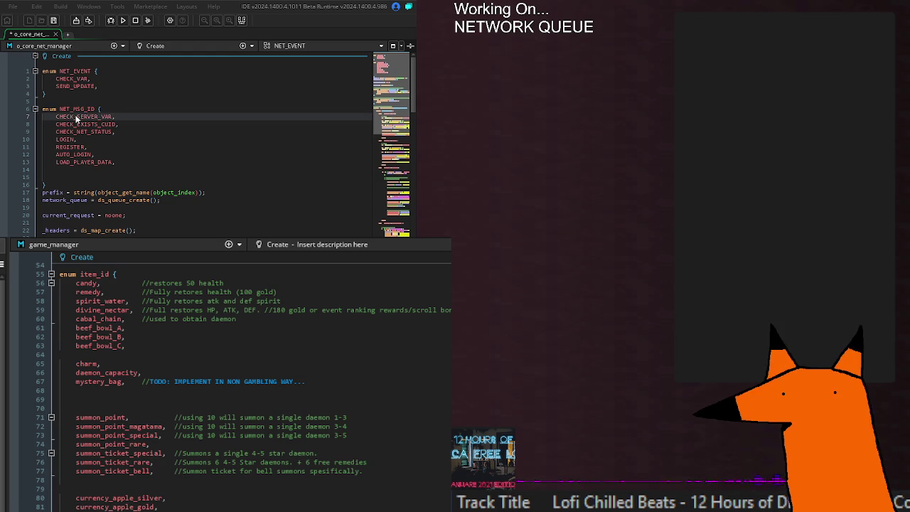
click(121, 116)
- At line 352, type 'case NET_MSG_ID.CHECK', accept the CHECK_SERVER_VAR completion, and add a colon
scroll(123, 152, down, 20)
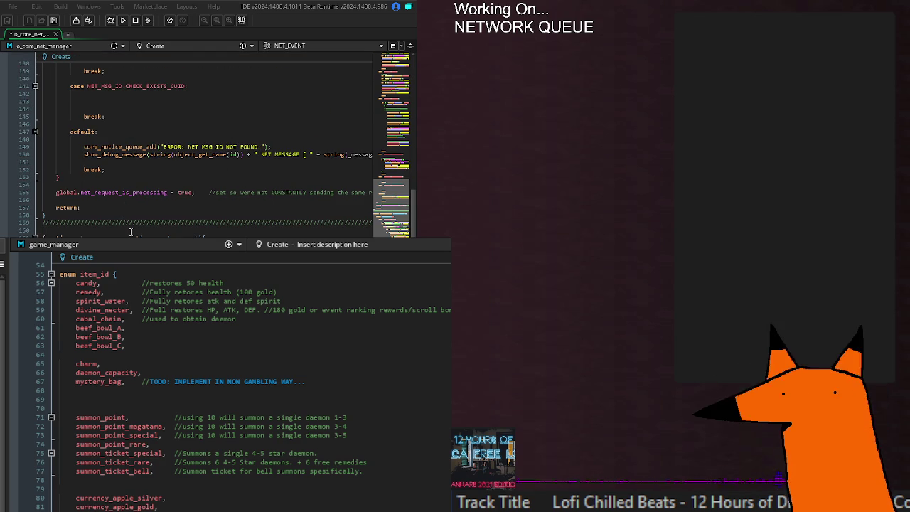
scroll(135, 231, up, 8)
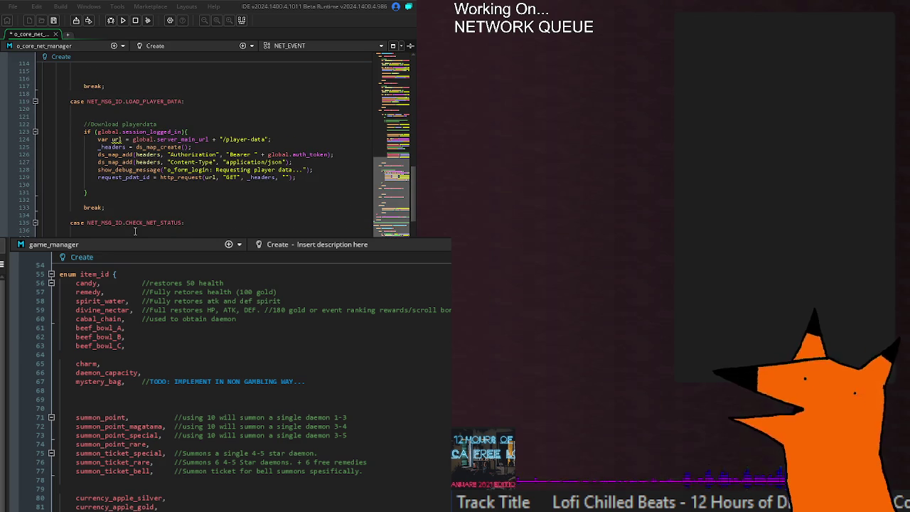
scroll(93, 212, down, 10)
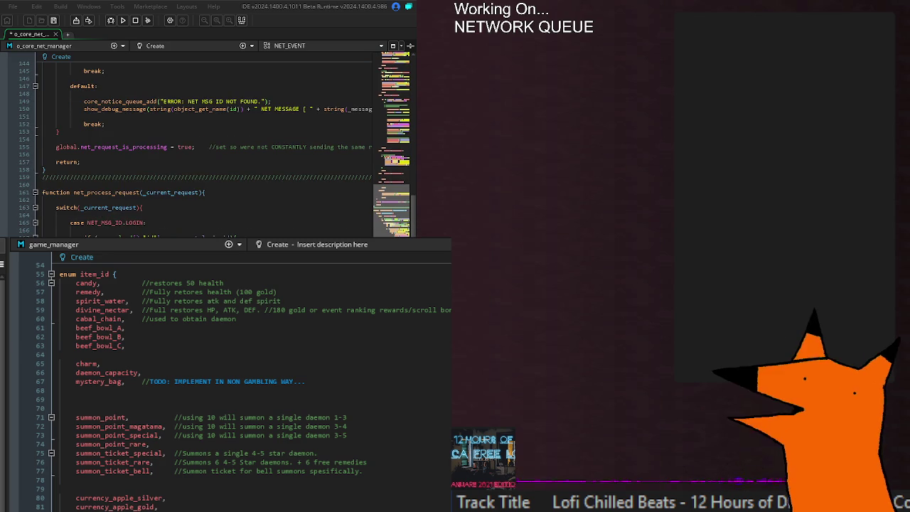
scroll(206, 142, down, 20)
scroll(207, 142, down, 20)
text(case NET_MSG_ID.)
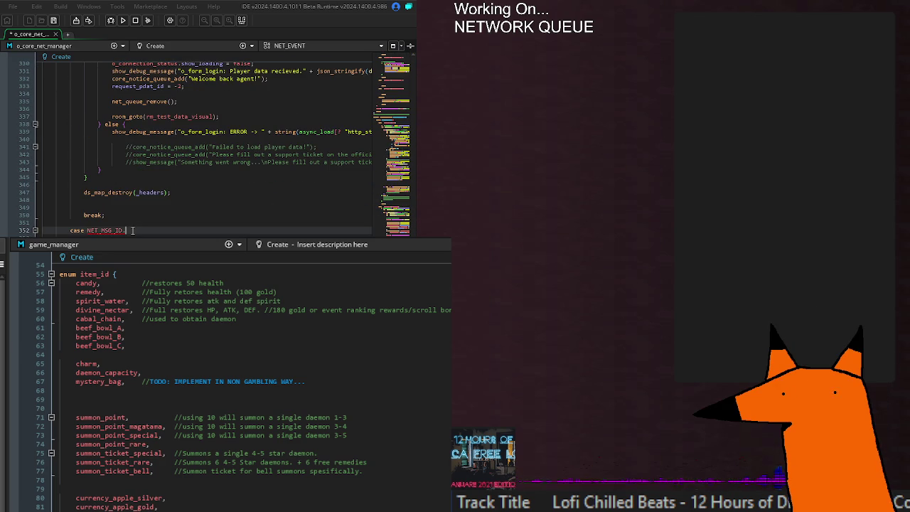
text(CHECK)
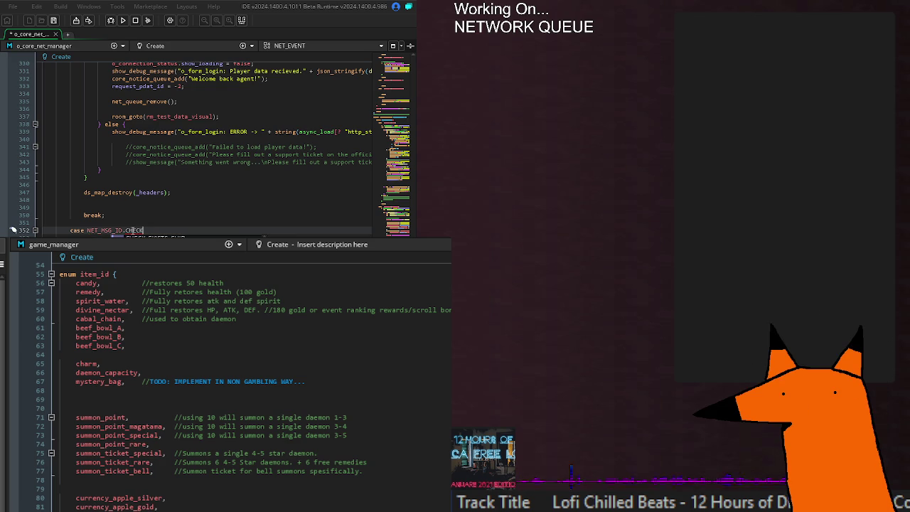
key(Return)
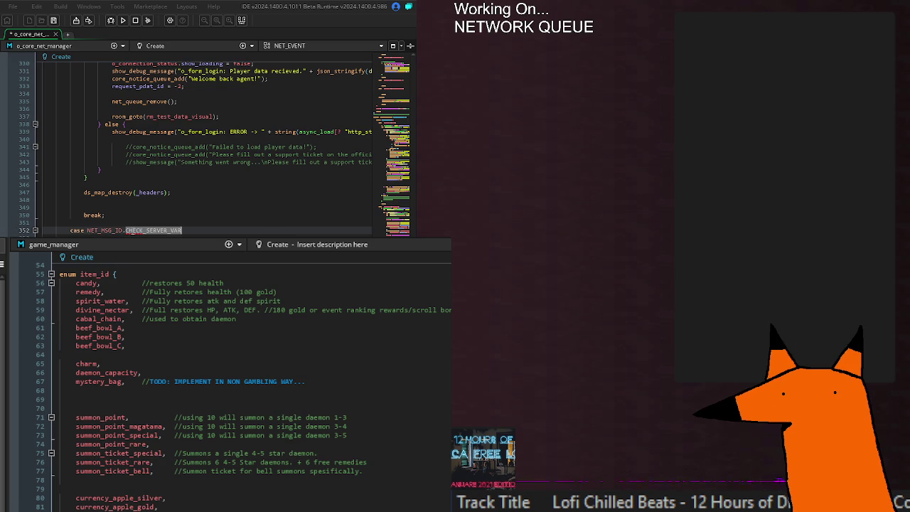
text(:)
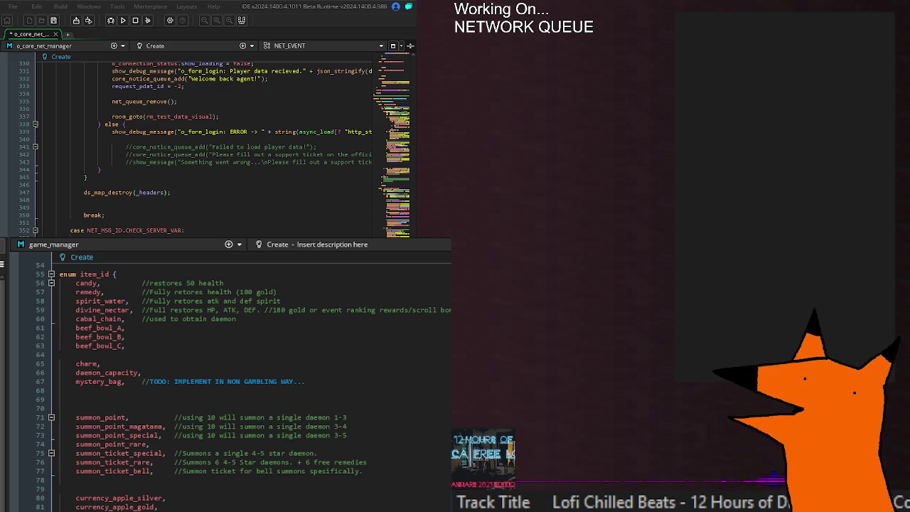
click(71, 222)
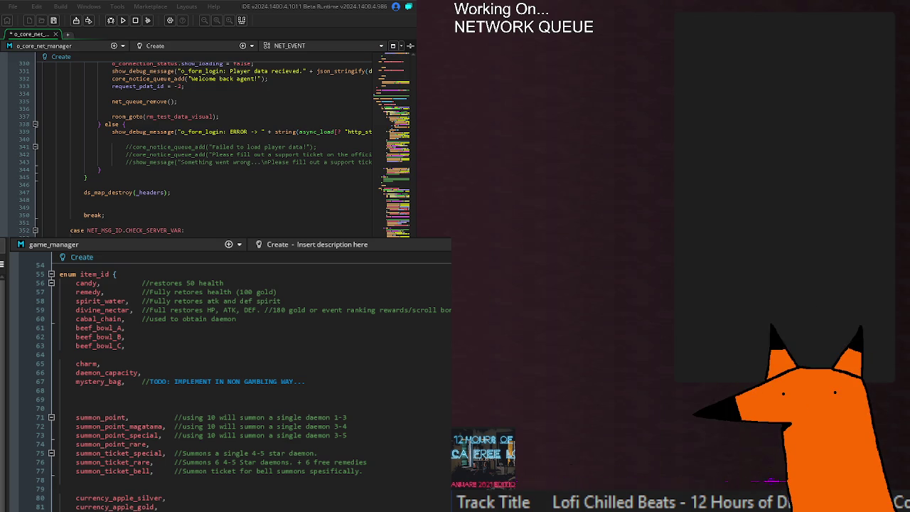
scroll(206, 142, down, 14)
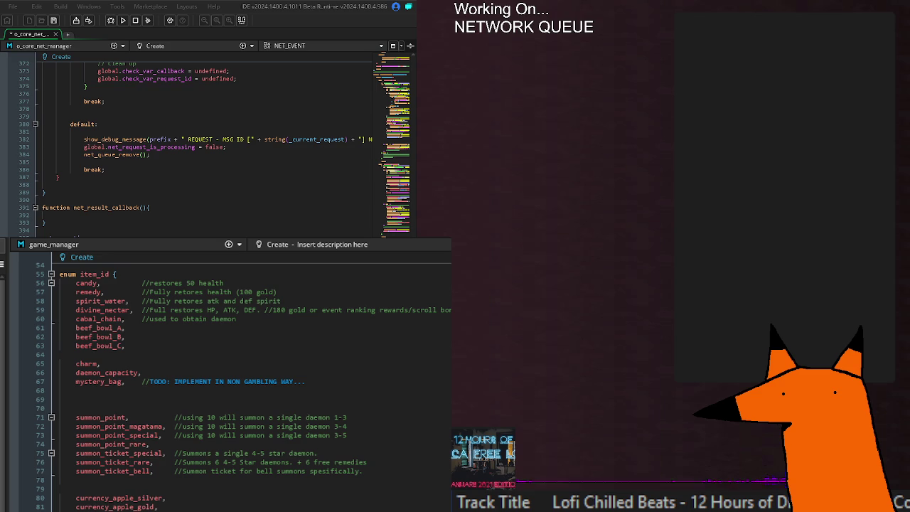
scroll(207, 142, down, 12)
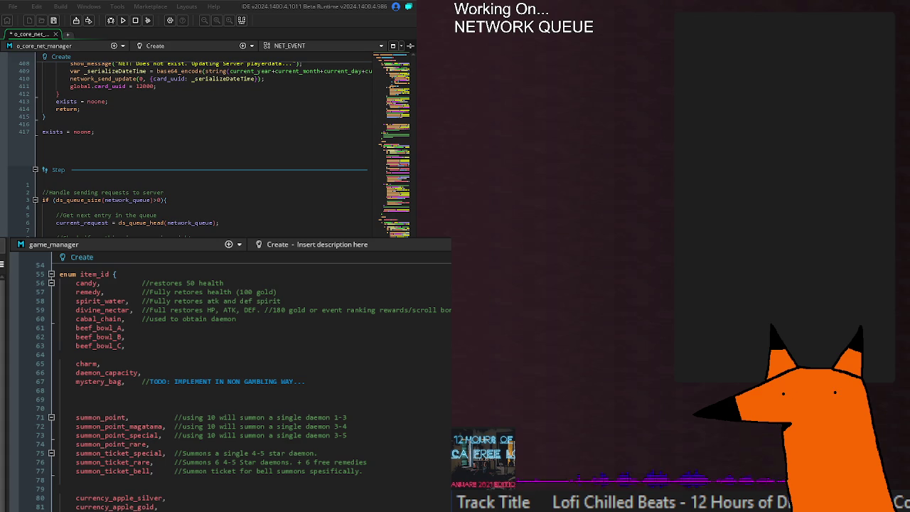
- Jump to the object's Step event code and save the network manager
click(79, 223)
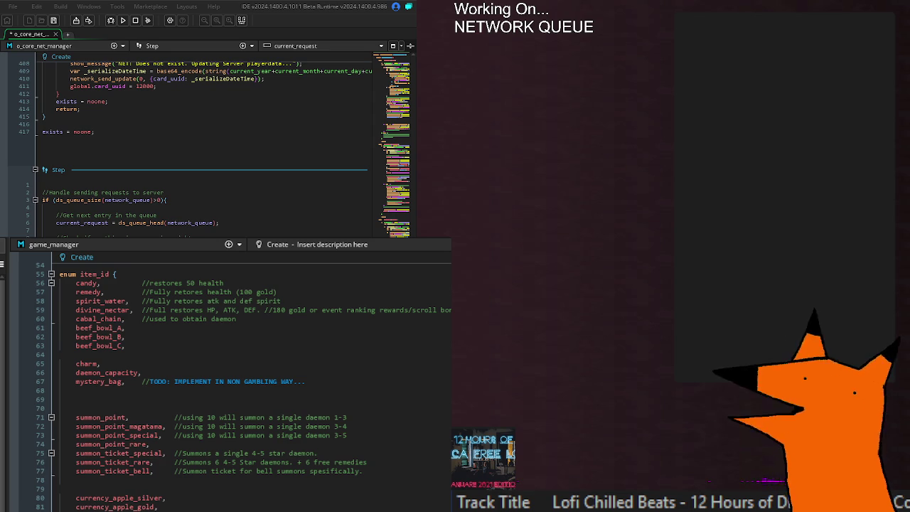
scroll(206, 149, up, 2)
key(ctrl+s)
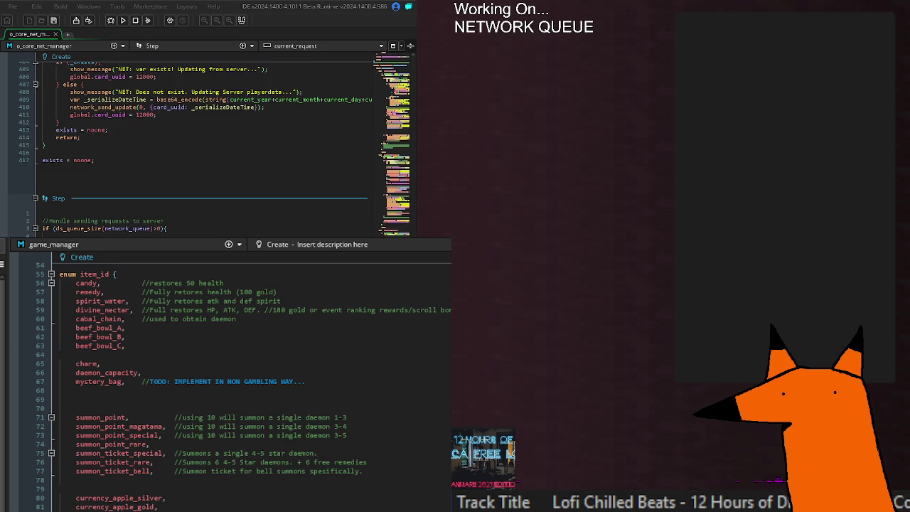
scroll(206, 150, up, 15)
scroll(206, 149, up, 20)
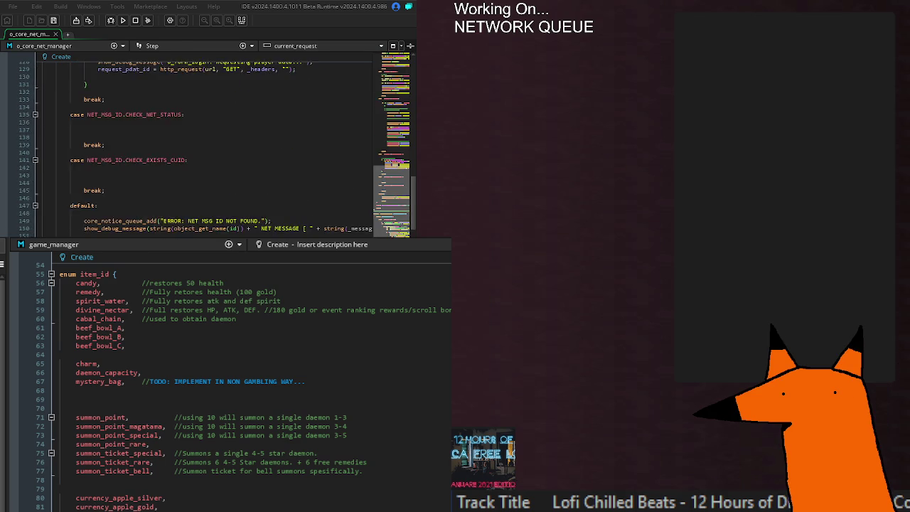
scroll(206, 149, down, 6)
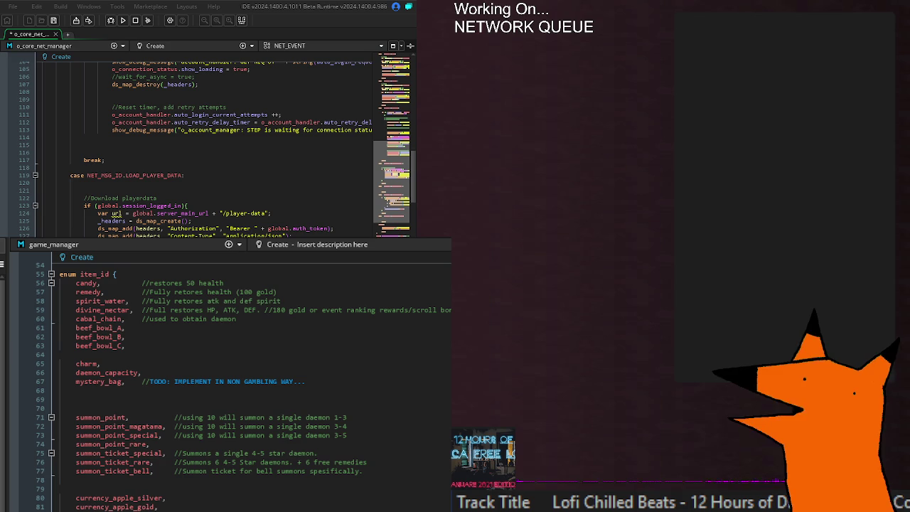
- Review the code, save again, and open the net_check_val_exists definition
scroll(220, 146, down, 2)
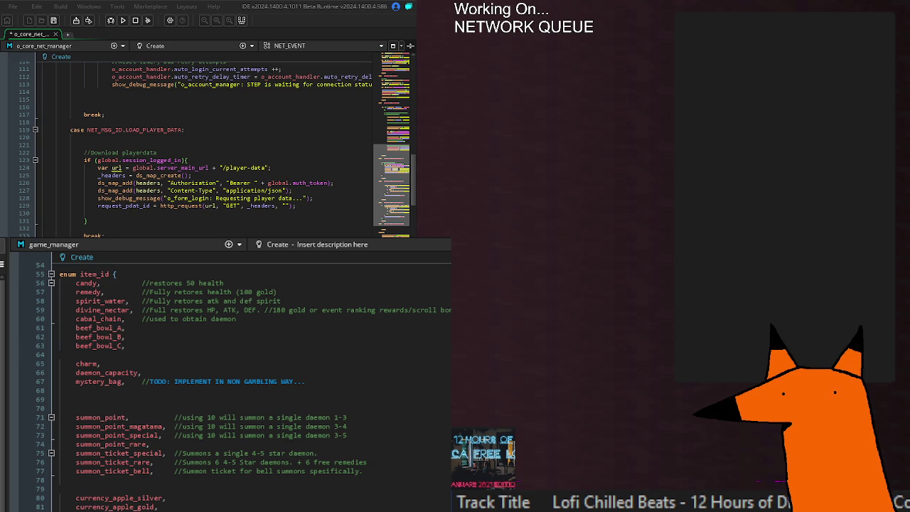
key(ctrl+s)
scroll(207, 142, up, 20)
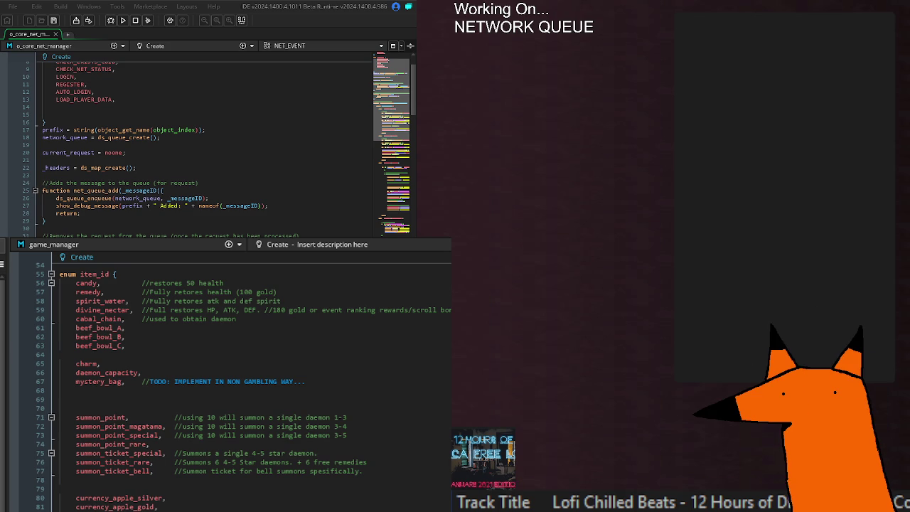
scroll(207, 143, down, 20)
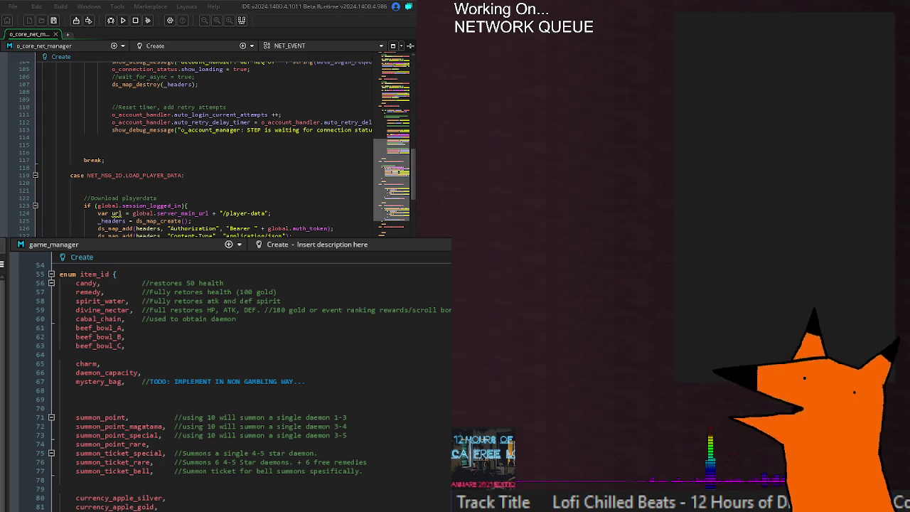
key(F12)
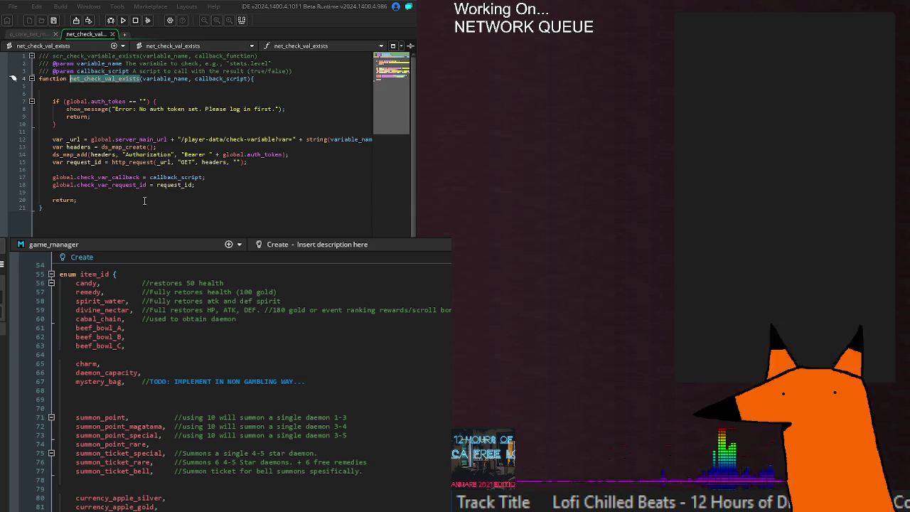
- Place the caret at the end of net_check_val_exists, then return to o_core_net_manager's code
click(138, 208)
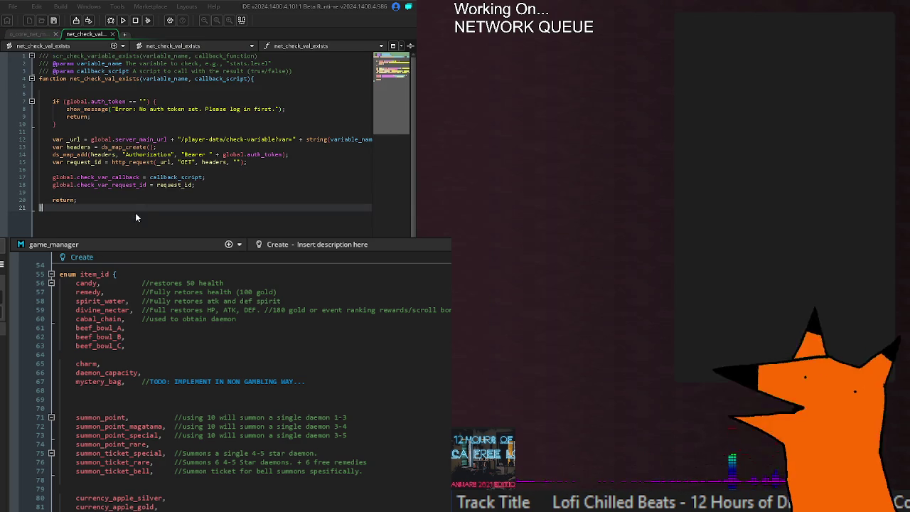
click(42, 34)
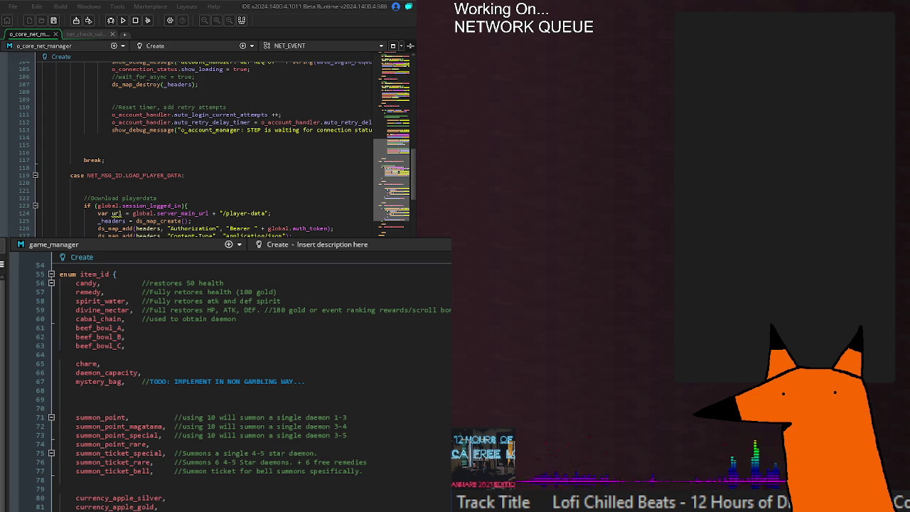
- Scroll the Create event until the CHECK_NET_STATUS case around lines 123–145 is visible
key(BackSpace)
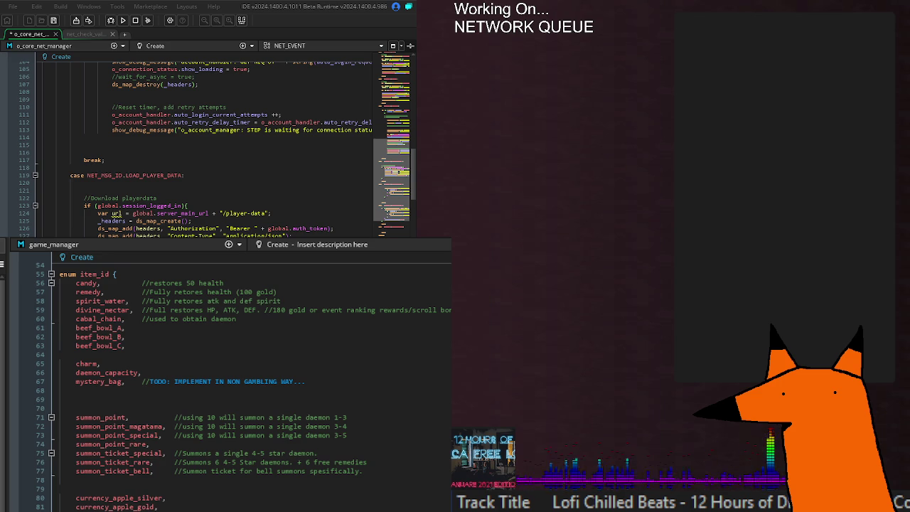
scroll(306, 501, down, 20)
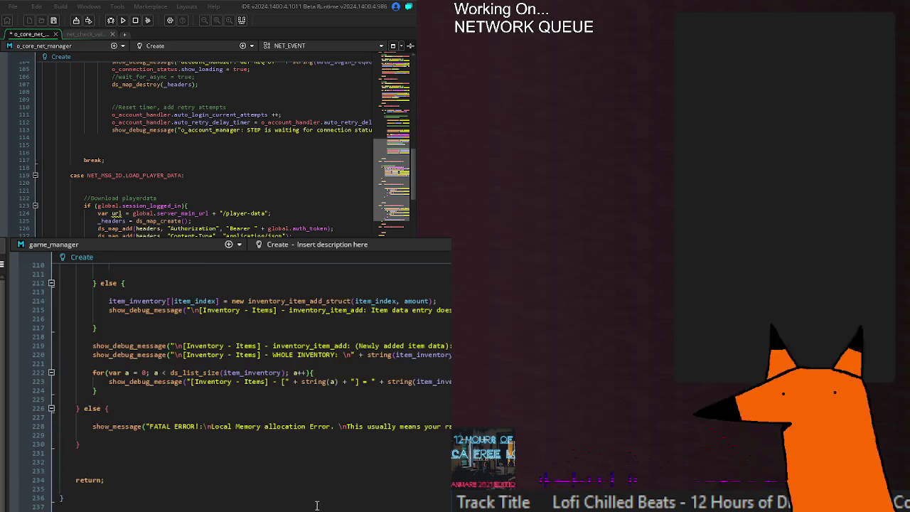
scroll(315, 499, down, 10)
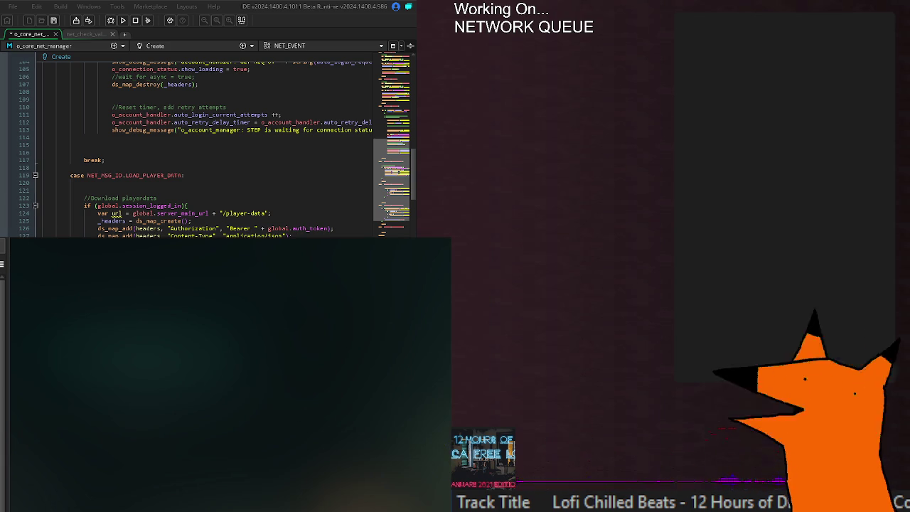
scroll(206, 146, down, 20)
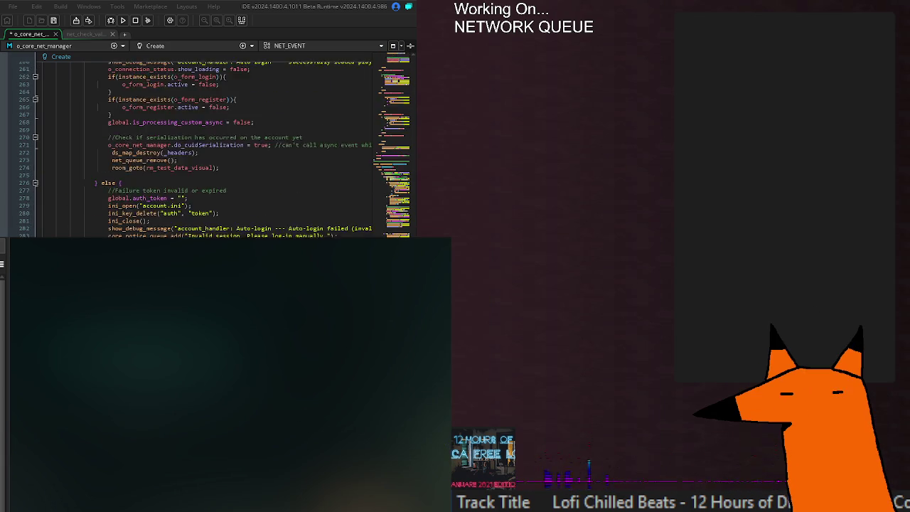
scroll(207, 146, down, 20)
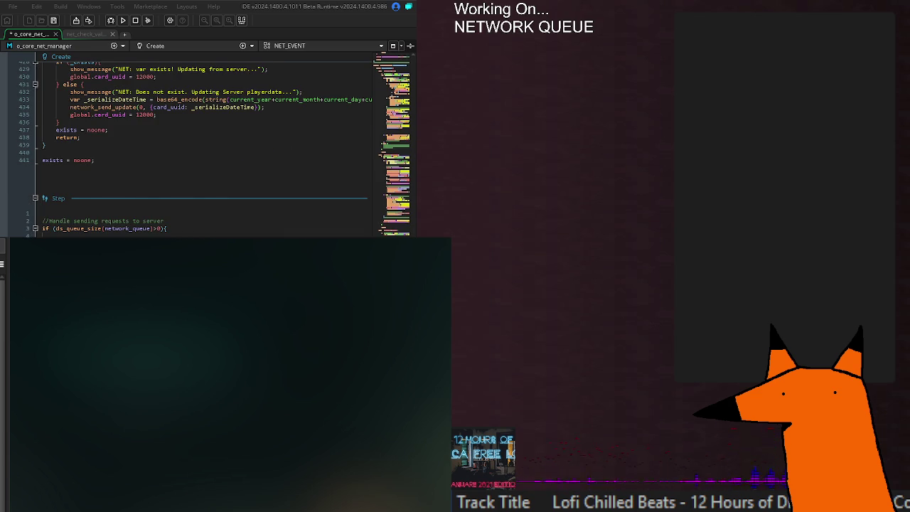
scroll(207, 146, up, 15)
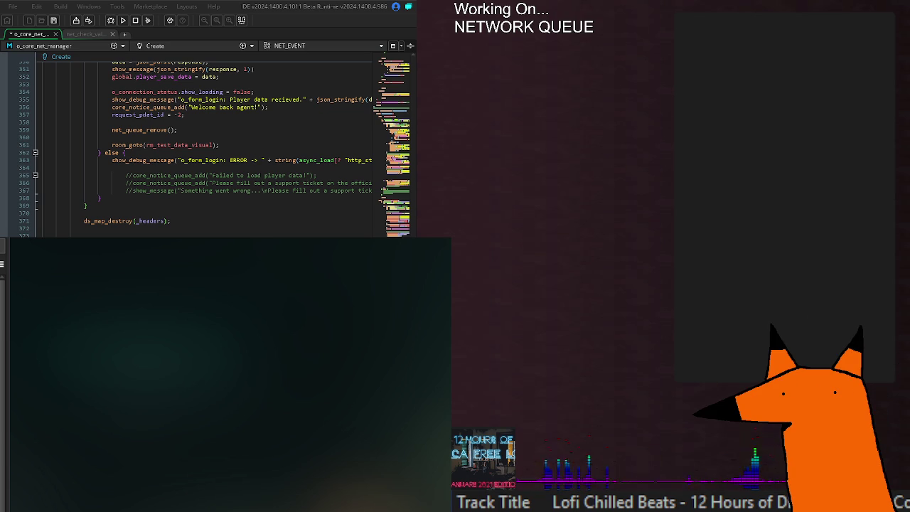
scroll(200, 142, up, 20)
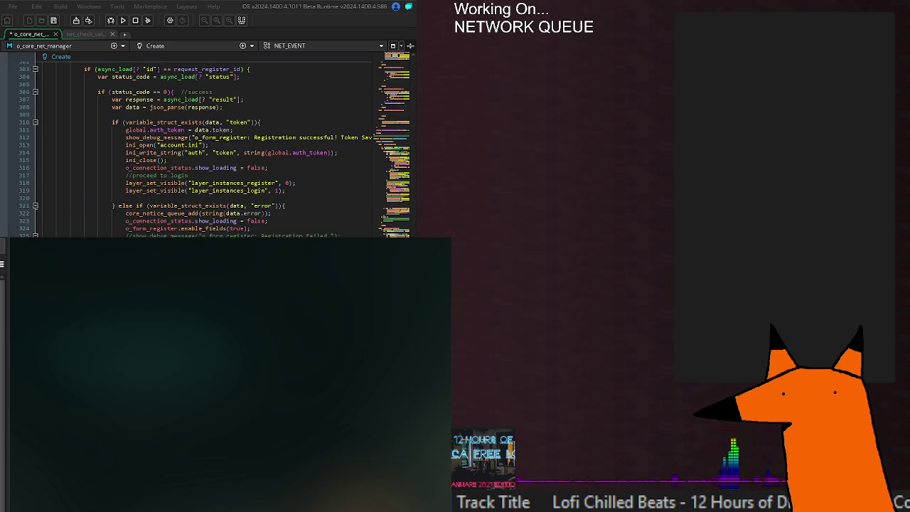
scroll(199, 142, up, 20)
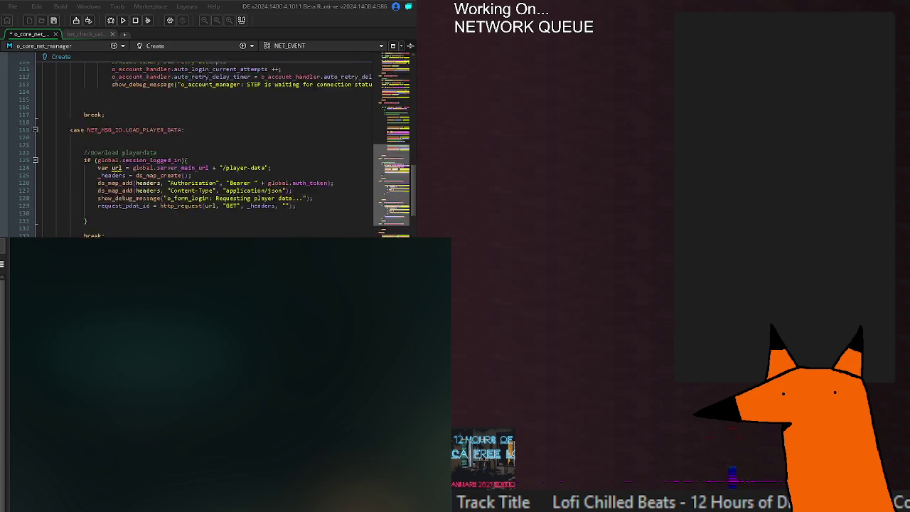
scroll(199, 143, up, 10)
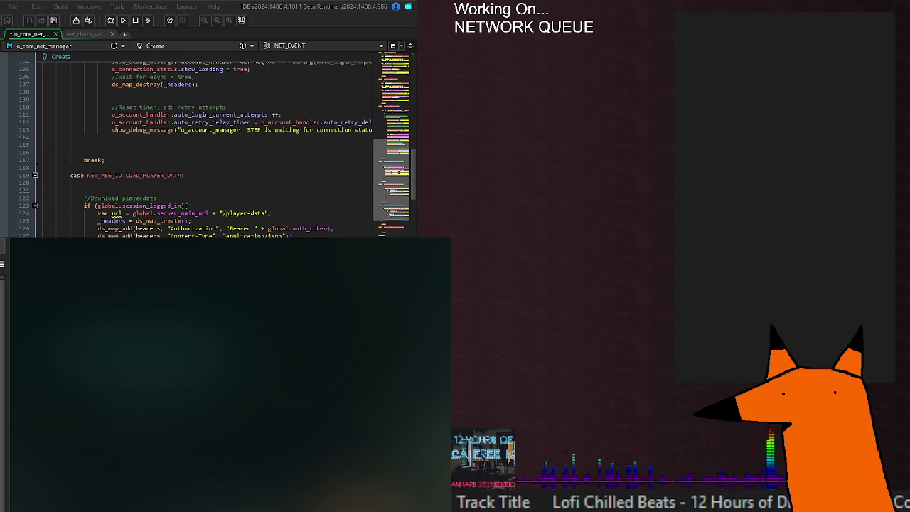
scroll(147, 231, down, 6)
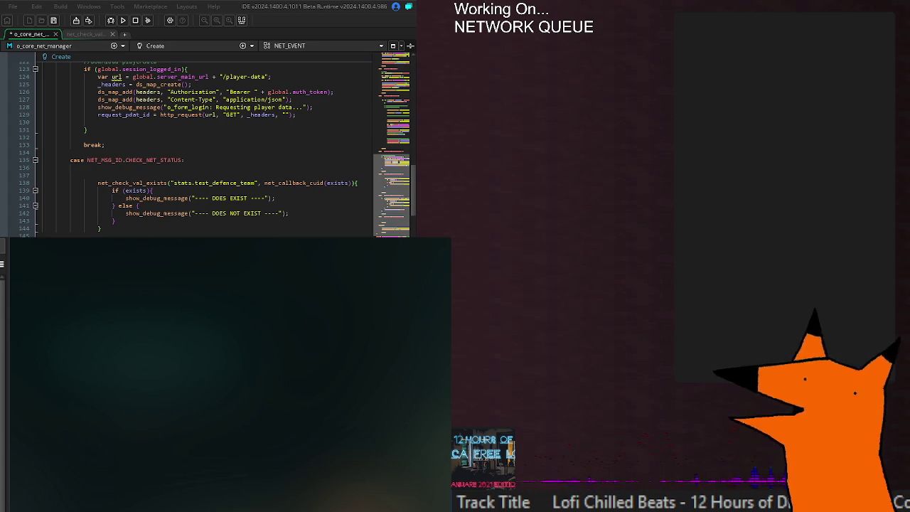
- Delete lines 138–144 under CHECK_NET_STATUS and the keyboard_check_pressed line, unindenting the net_check_val_exists call
drag(43, 175, 217, 216)
key(Delete)
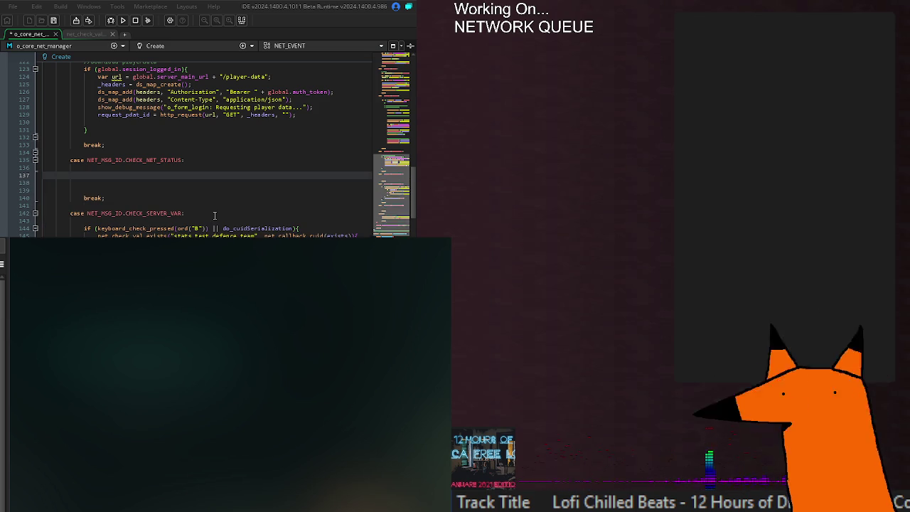
click(310, 228)
key(shift+Home)
key(BackSpace)
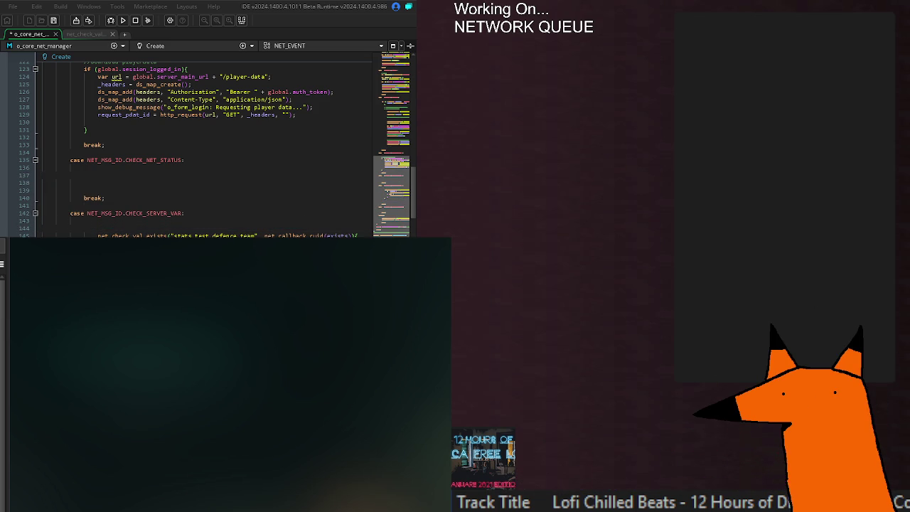
key(shift+Tab)
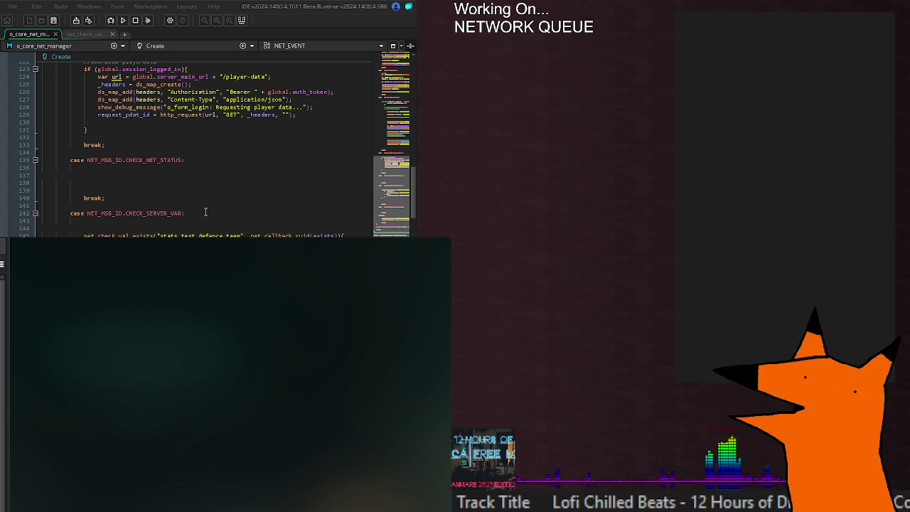
- Check the edited CHECK_SERVER_VAR case and the emptied line 144
click(197, 224)
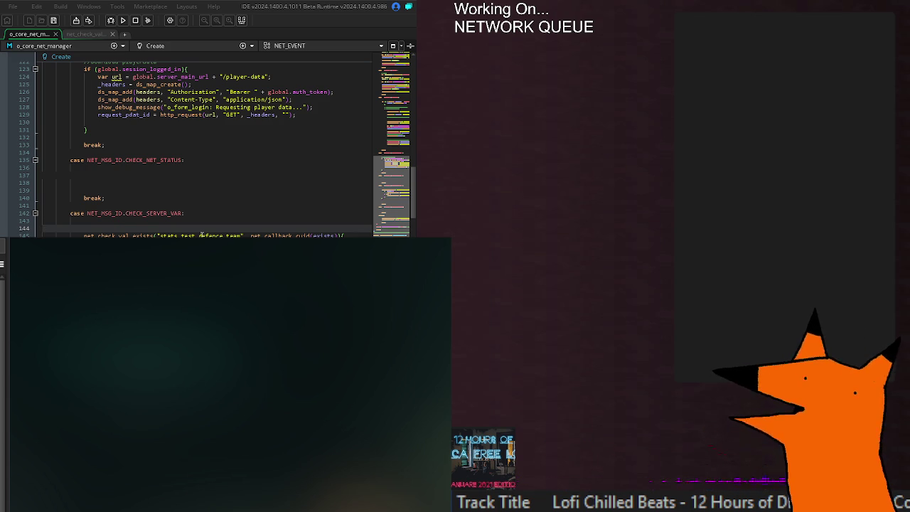
double_click(162, 213)
click(223, 227)
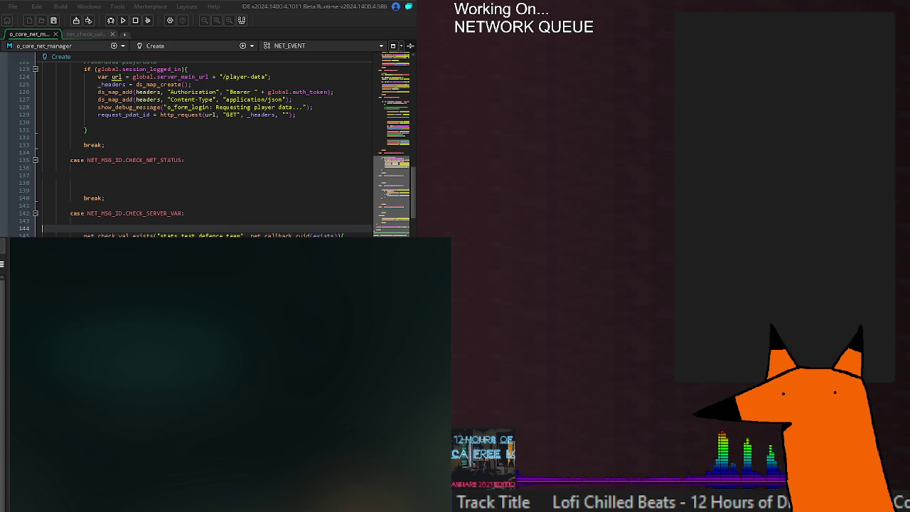
click(161, 228)
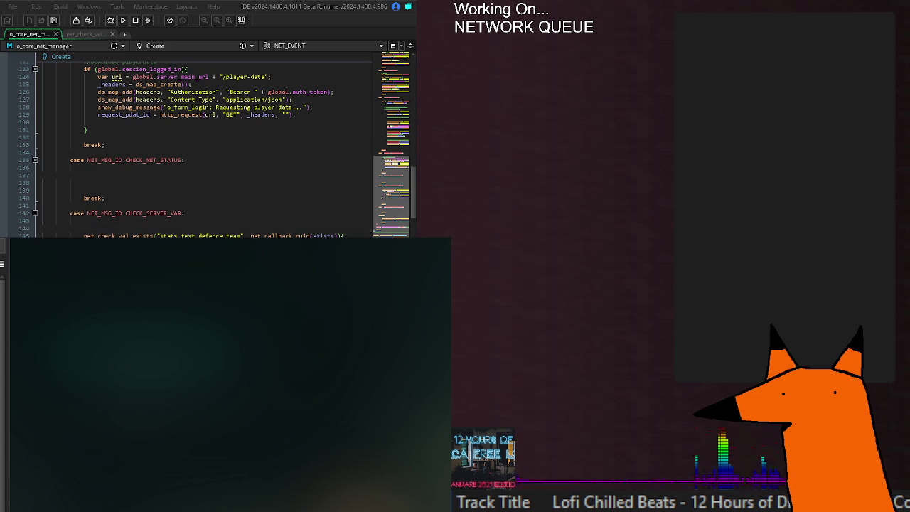
click(164, 221)
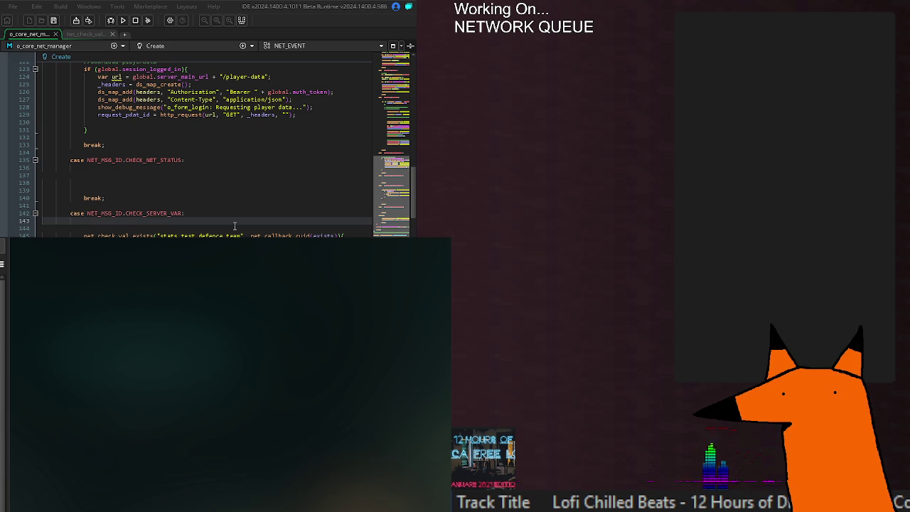
scroll(214, 220, up, 20)
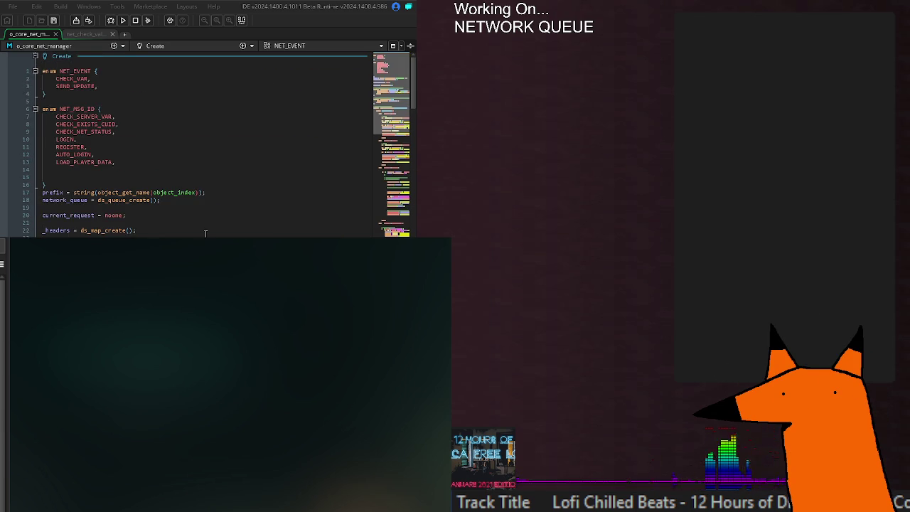
click(202, 132)
double_click(138, 132)
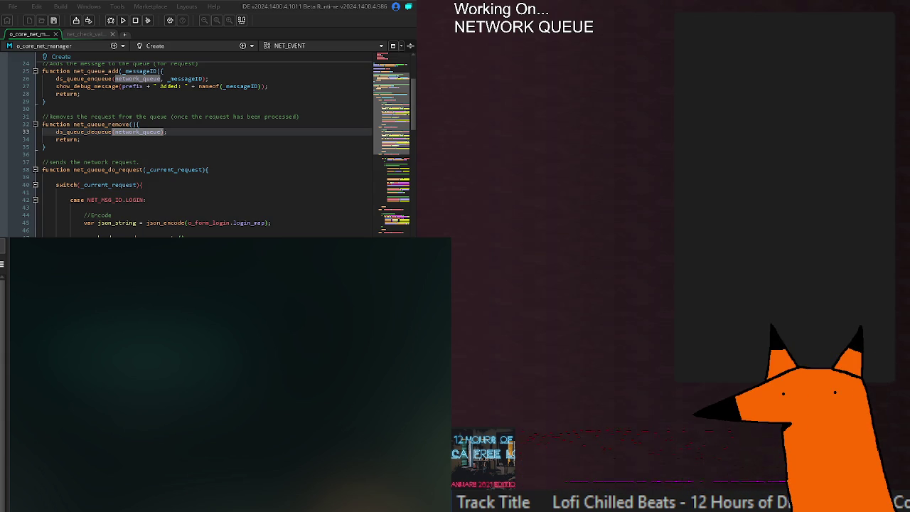
click(152, 185)
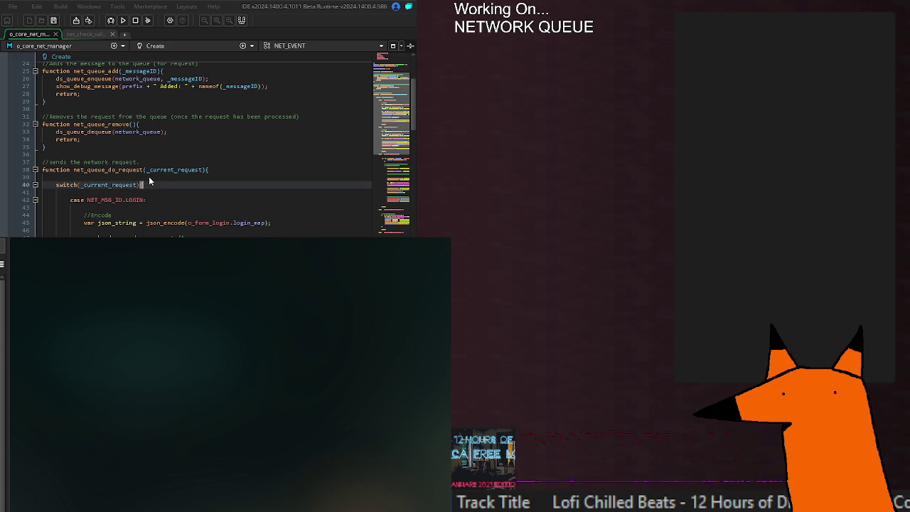
click(182, 134)
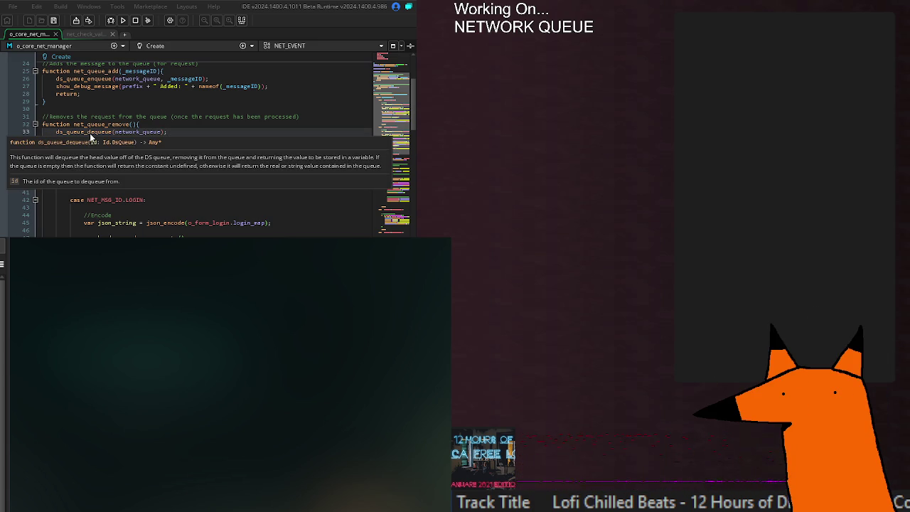
scroll(104, 162, up, 4)
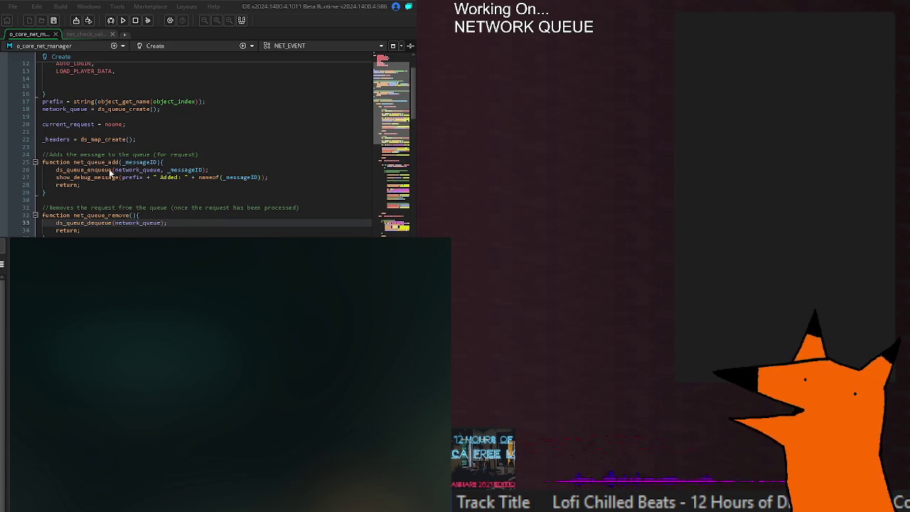
click(158, 163)
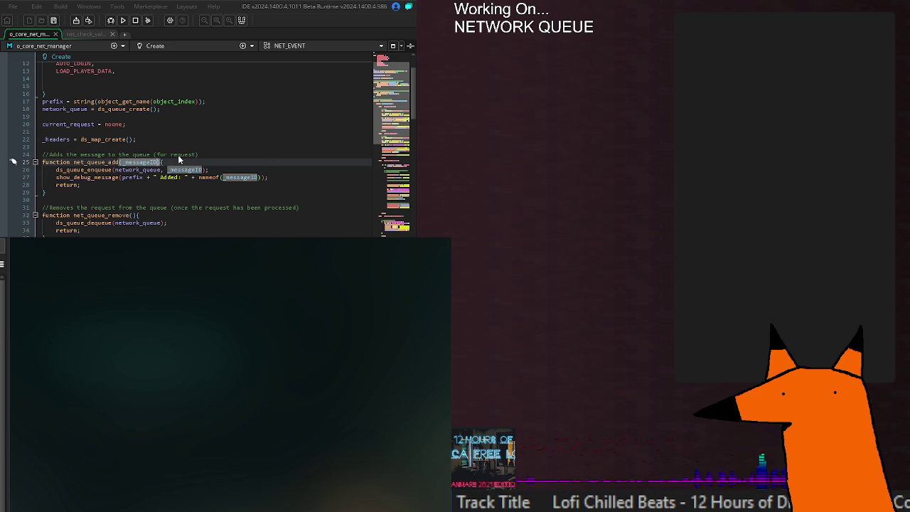
- Add an 'if (argument_count > 0){' block at the start of net_queue_add
text(,)
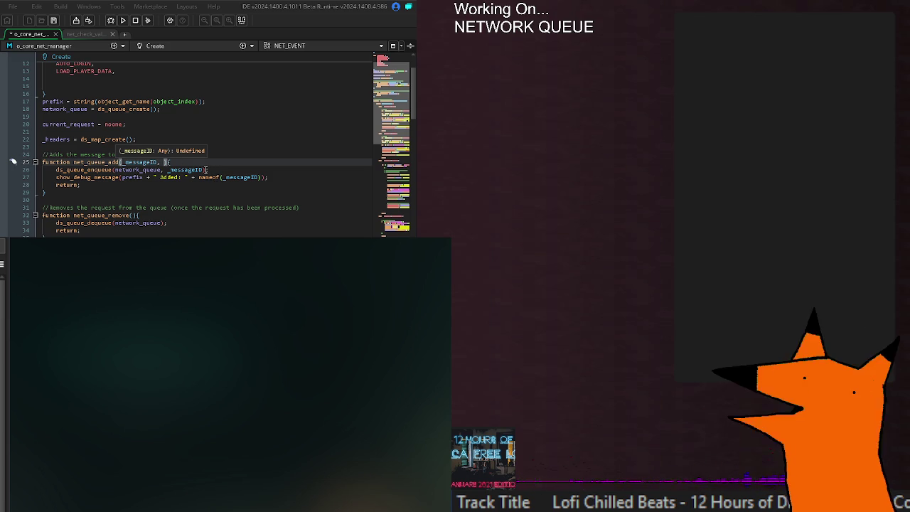
key(BackSpace)
key(BackSpace)
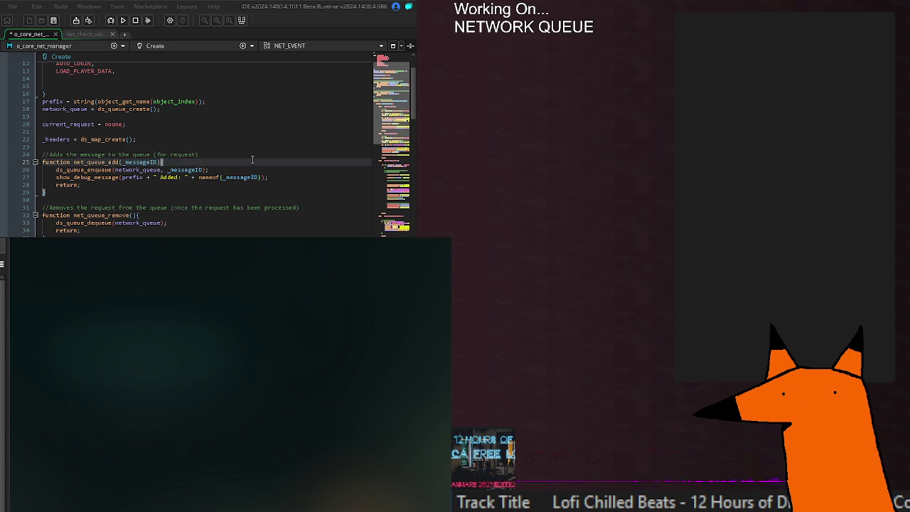
key(Return)
text(if (a)
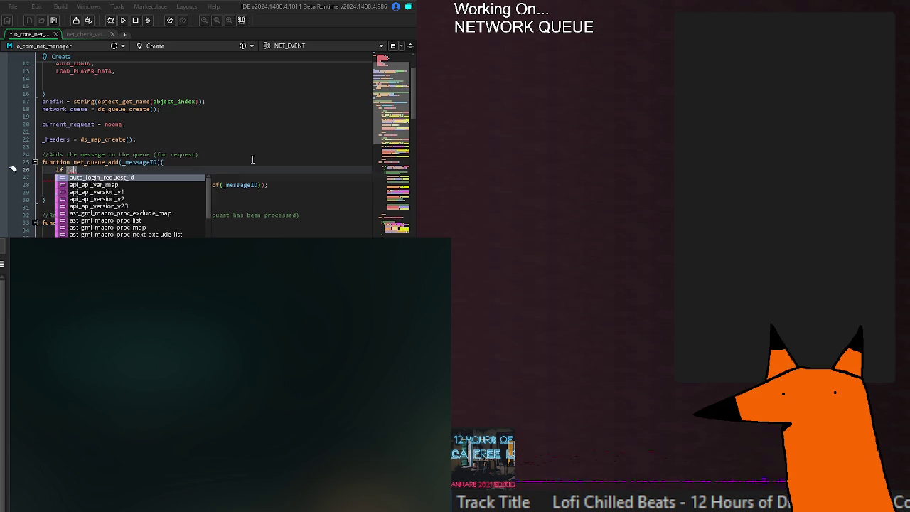
text(rgument_count)
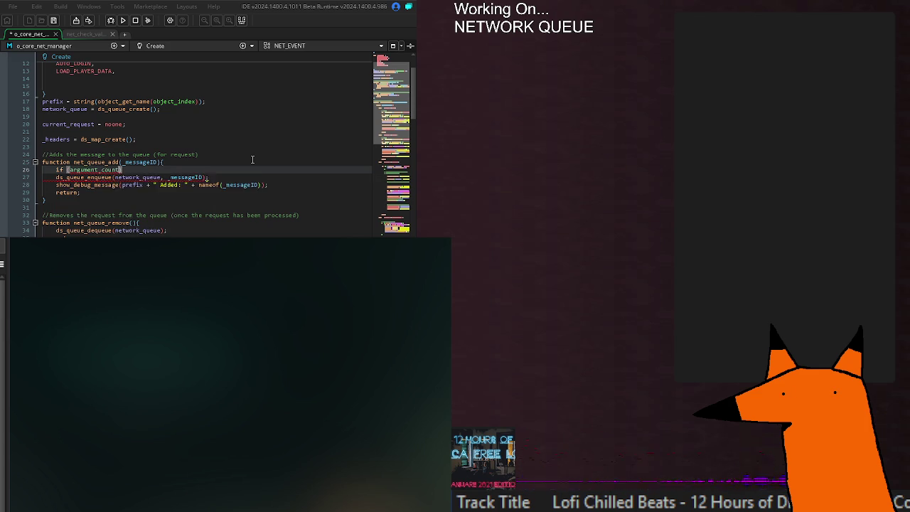
text( > 0))
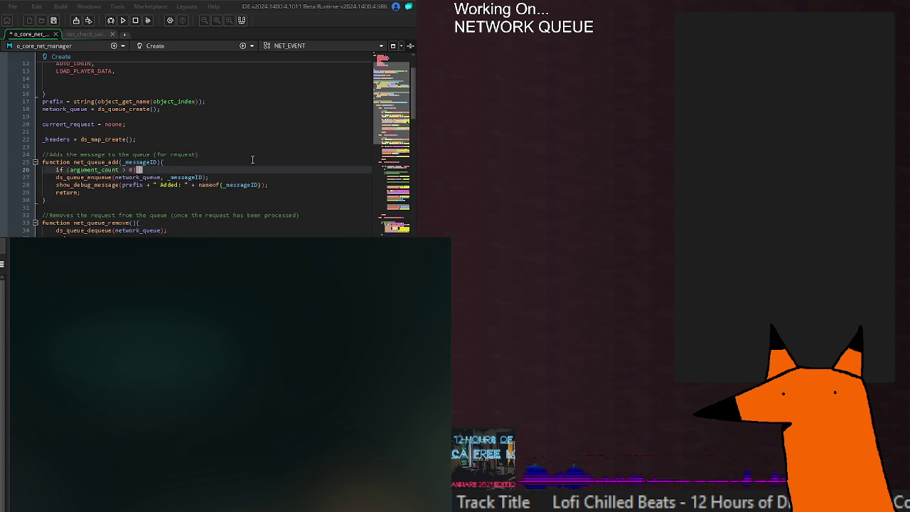
text({)
key(Return)
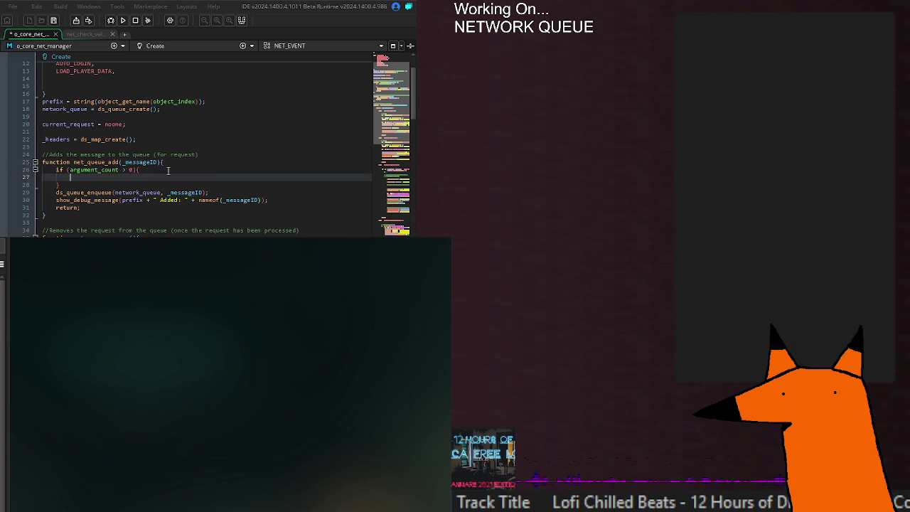
- Inside the block, add 'argument[1];' and 'argument[2];' lines
text(argument)
key(Escape)
text([1])
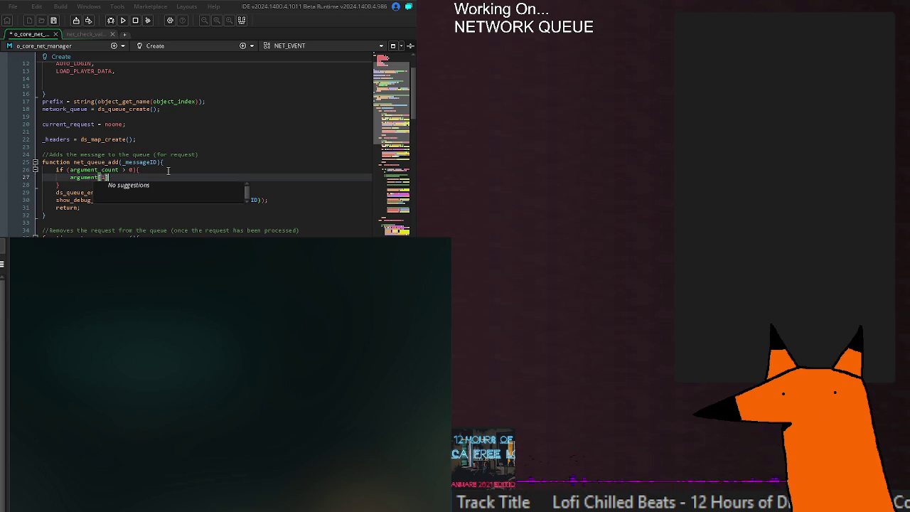
text(;)
key(Return)
text(argument[2];)
key(Up)
key(Left)
key(Left)
key(Left)
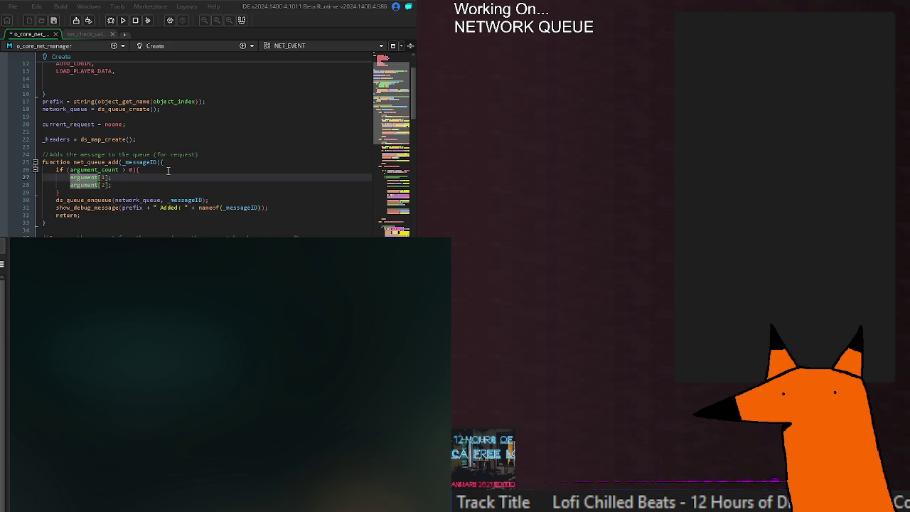
click(169, 140)
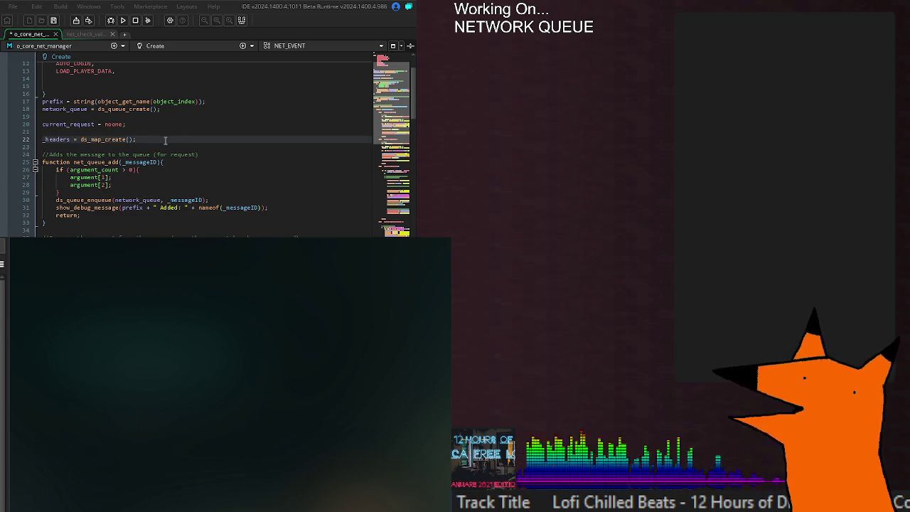
- Declare '_checkVar = noone;' and '_callbackScript = noone;' below the _headers line
key(Return)
key(Return)
text(_c)
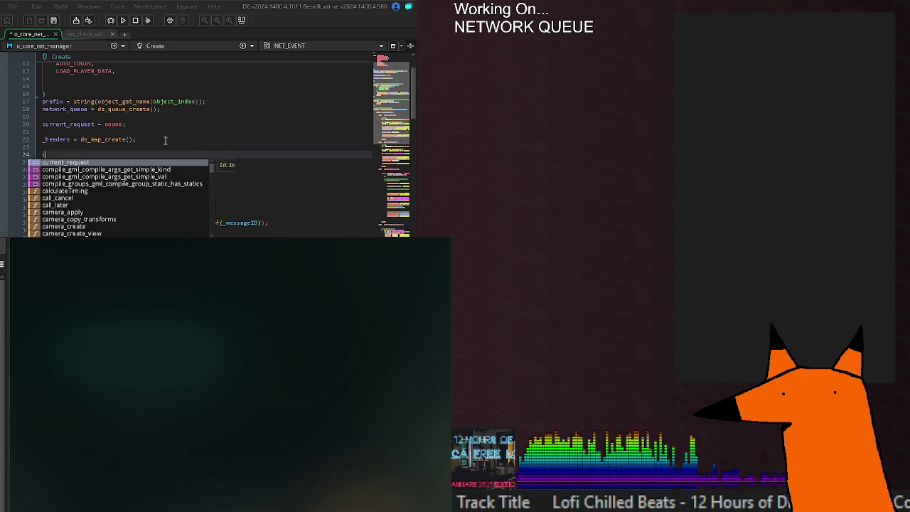
text(heckVar = noone;)
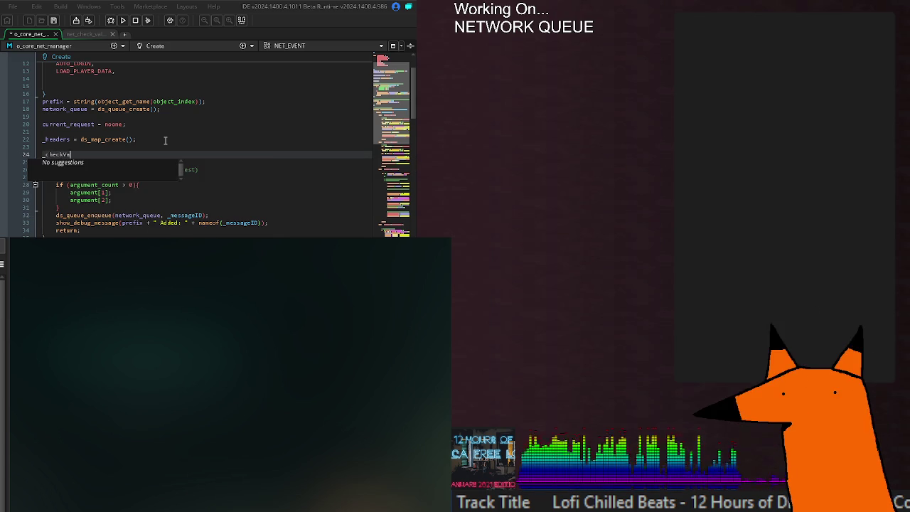
key(Return)
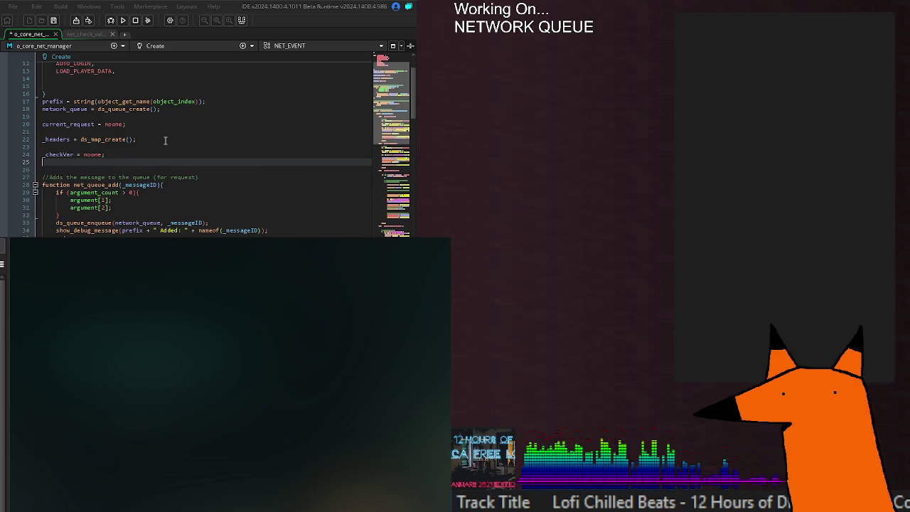
text(_)
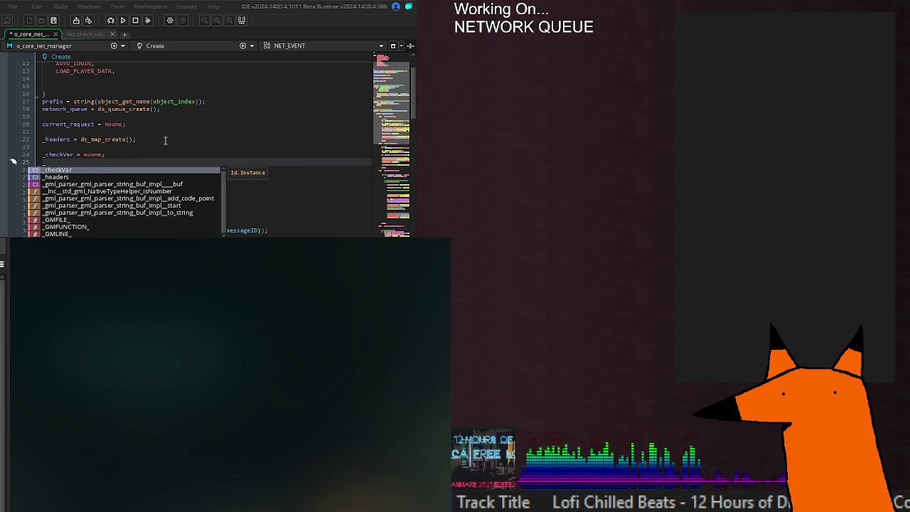
text(callback)
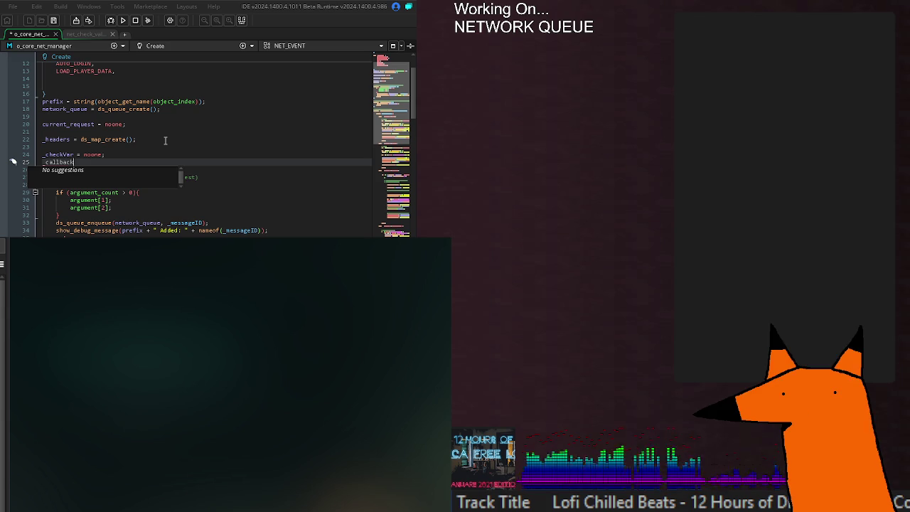
text(Script = noone;)
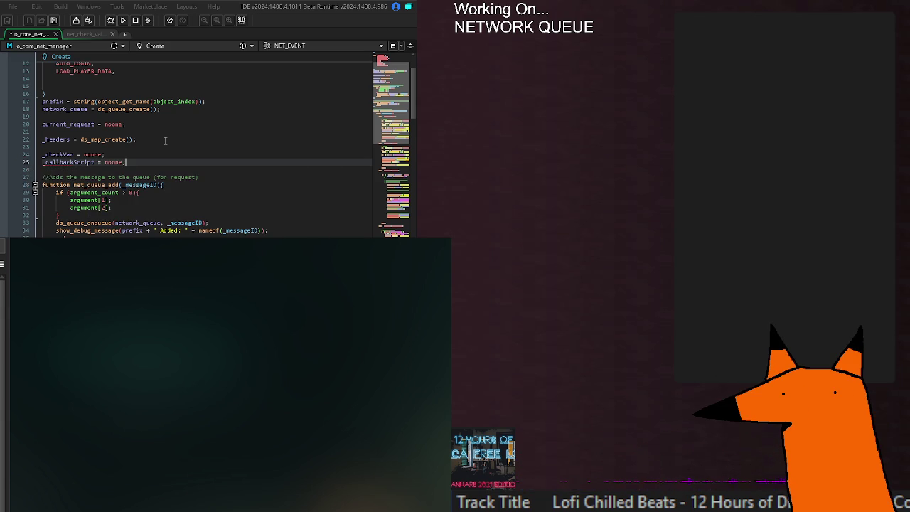
- Prefix the argument lines so _checkVar = argument[1] and _callbackScript = argument[2]
click(144, 202)
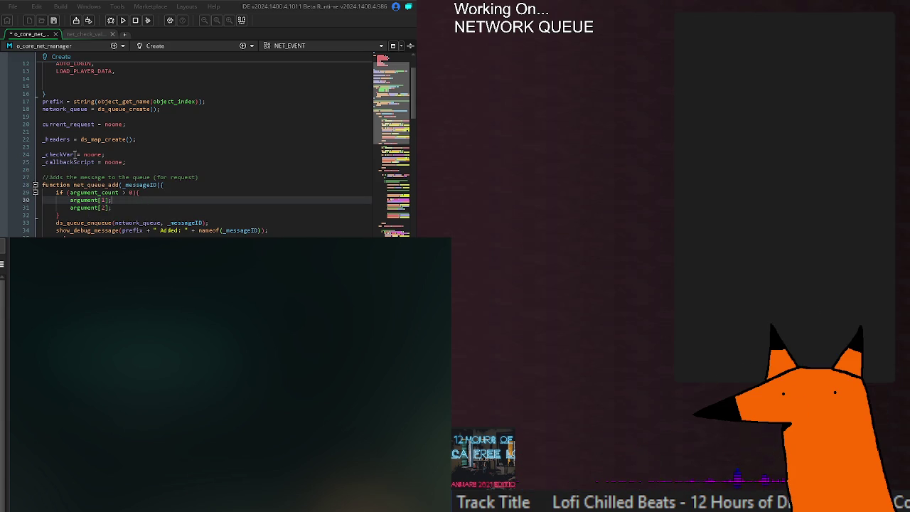
drag(70, 207, 217, 200)
text(_checkVar =)
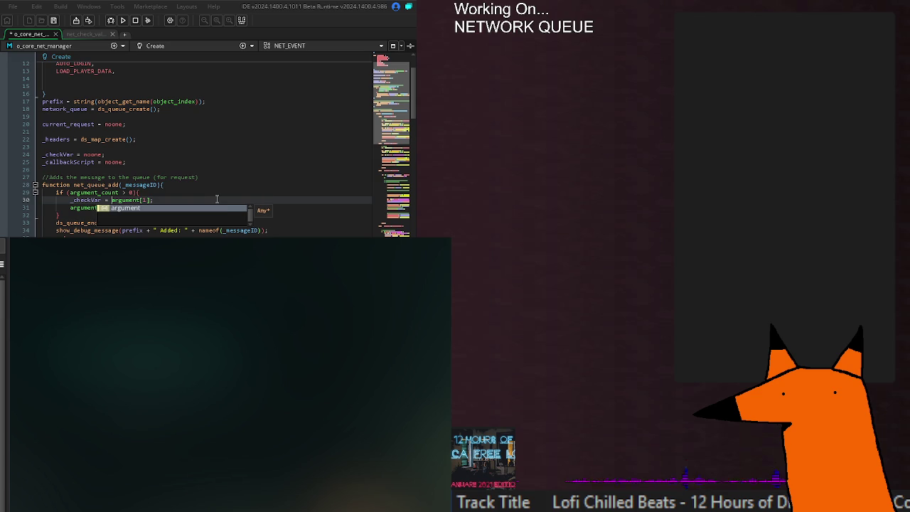
key(Escape)
key(Down)
key(Home)
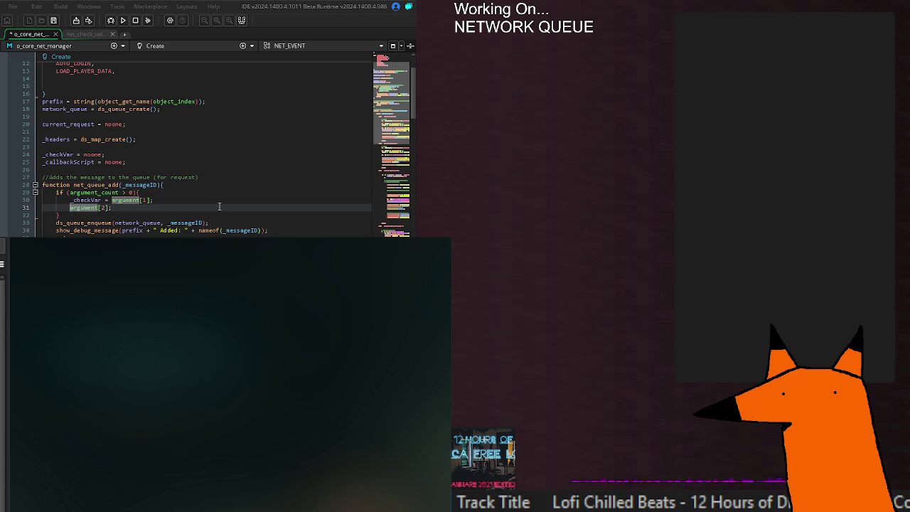
text(_)
text(callbackScr)
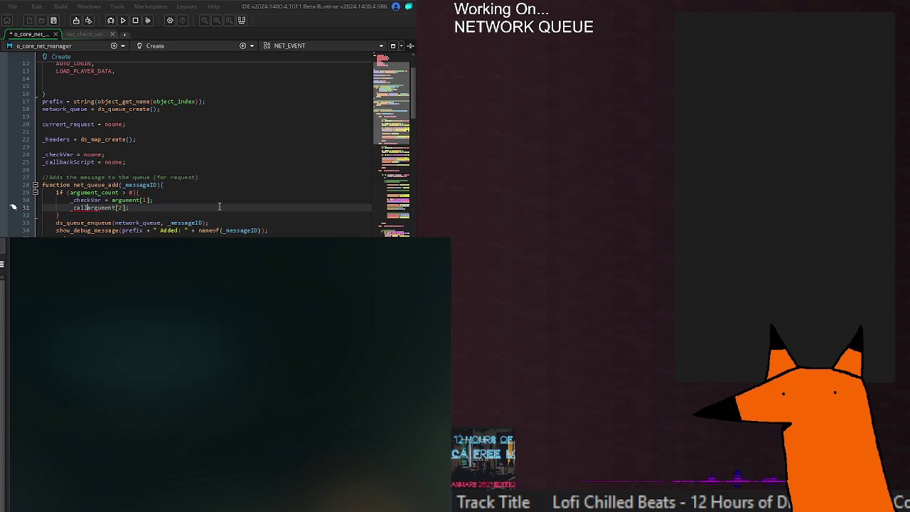
text(i)
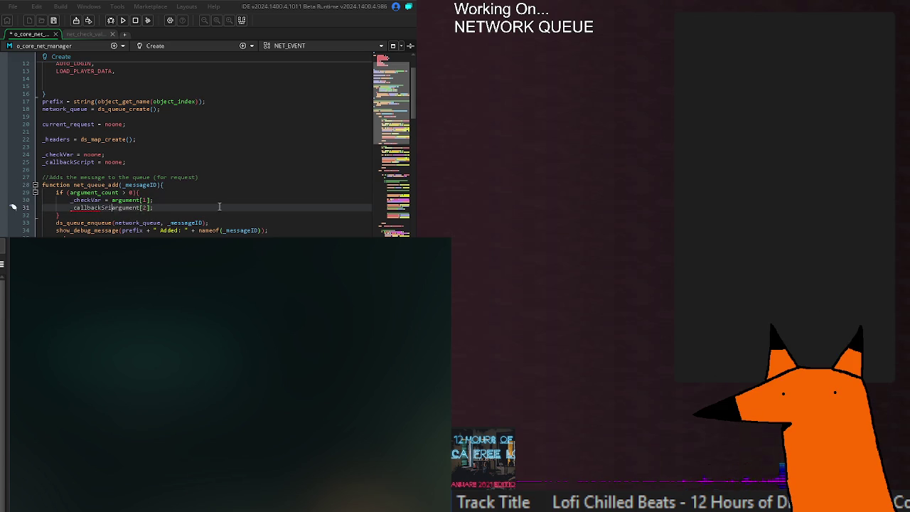
text(pt =)
key(BackSpace)
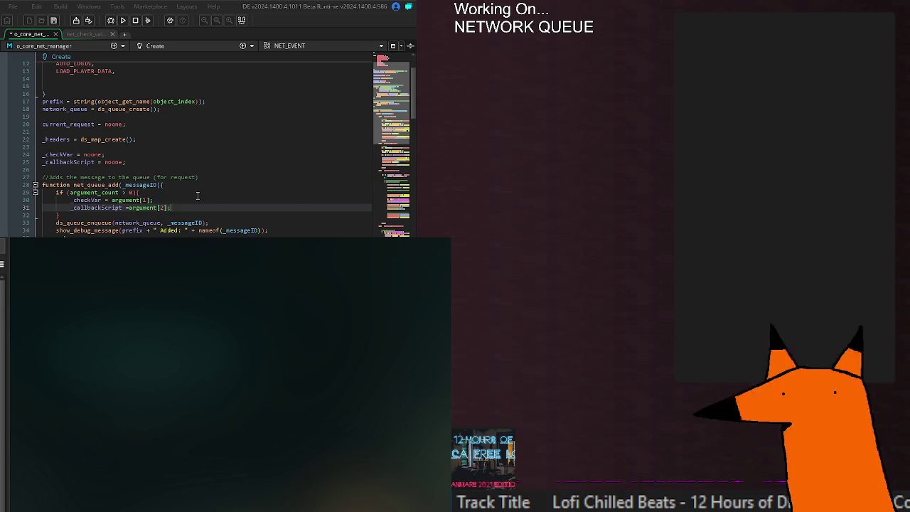
click(174, 207)
click(163, 185)
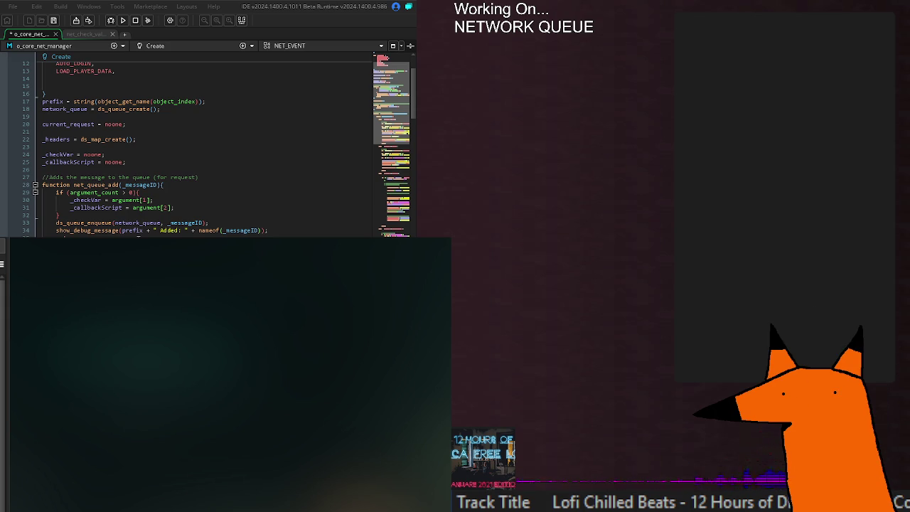
click(191, 194)
click(197, 186)
key(Return)
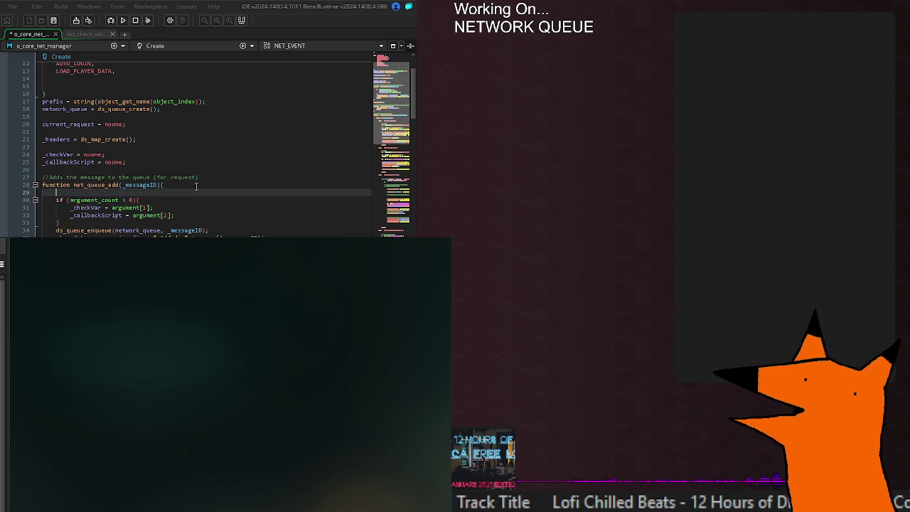
text(// @arg)
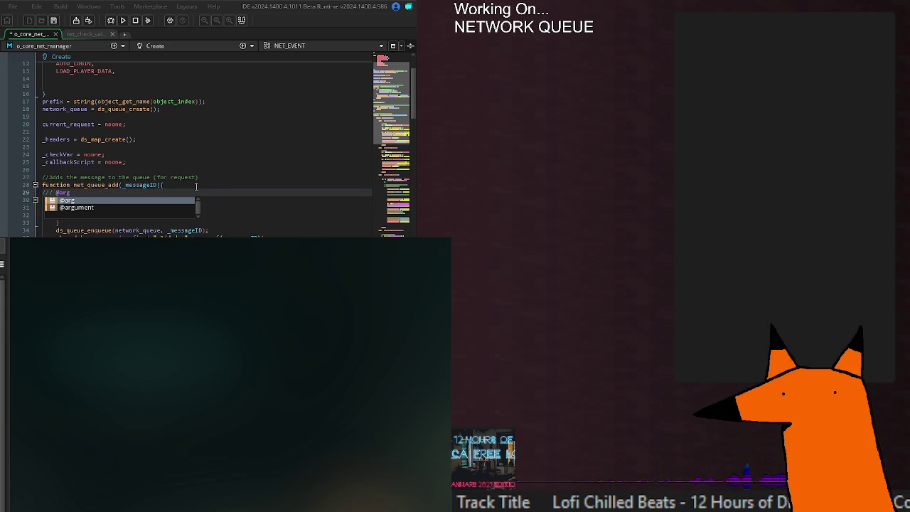
text( {)
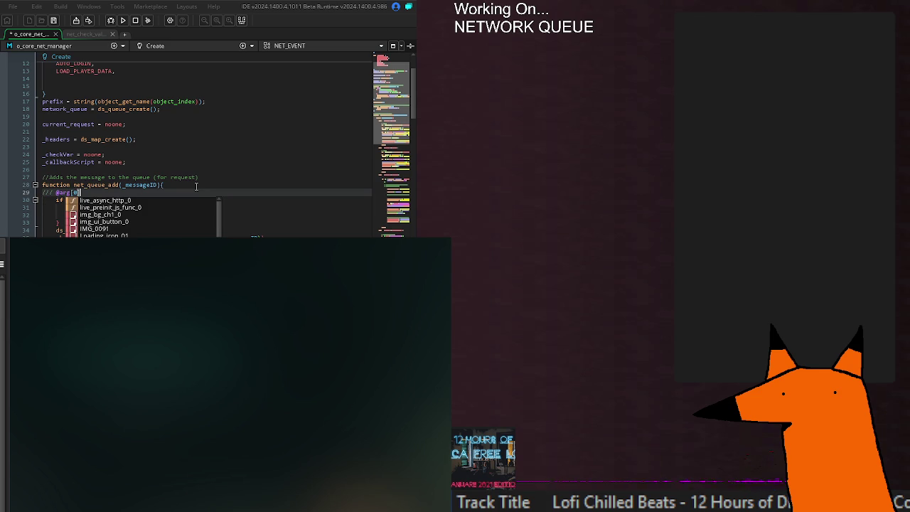
key(BackSpace)
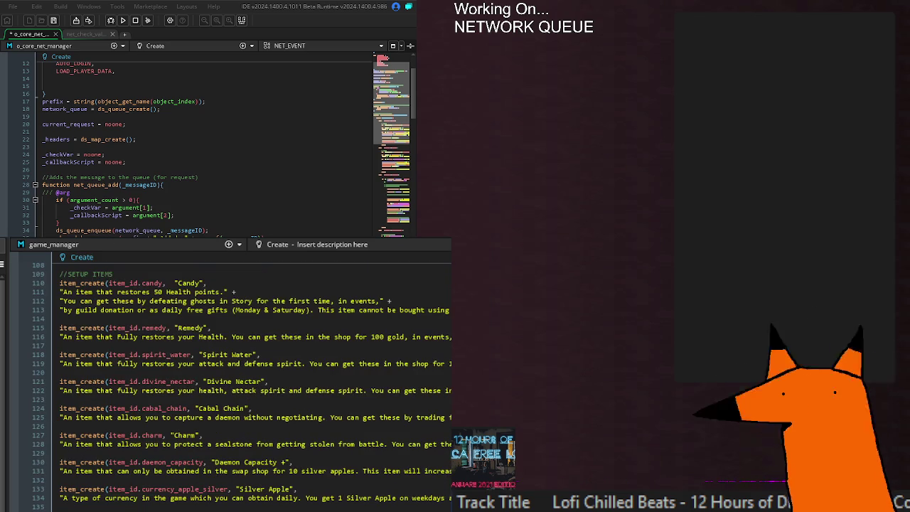
click(176, 207)
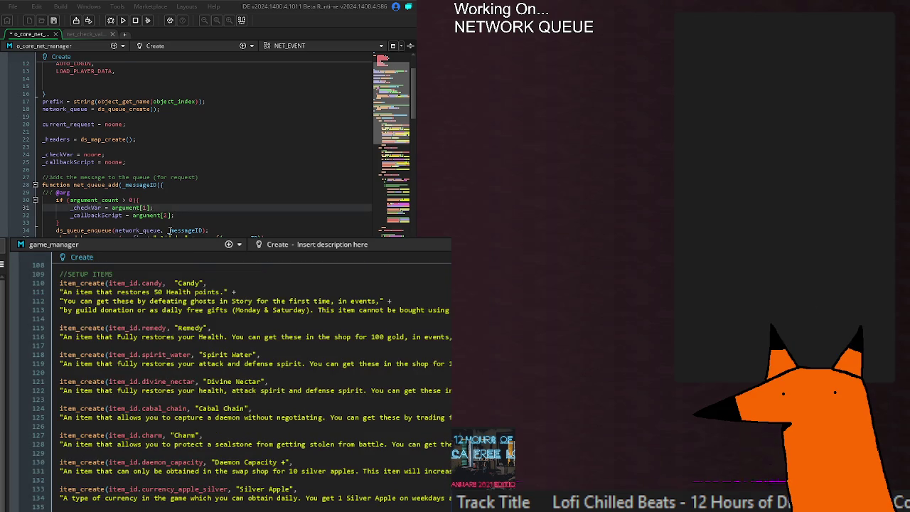
scroll(177, 209, down, 6)
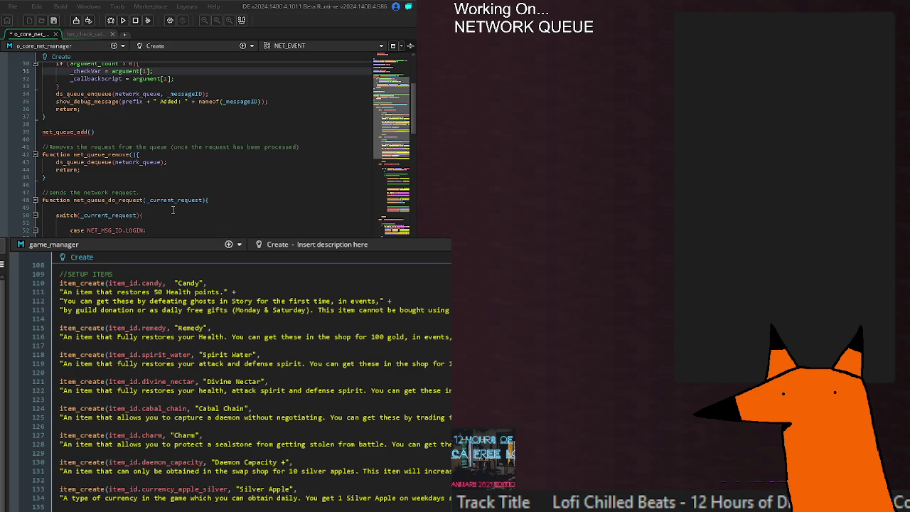
scroll(173, 209, up, 6)
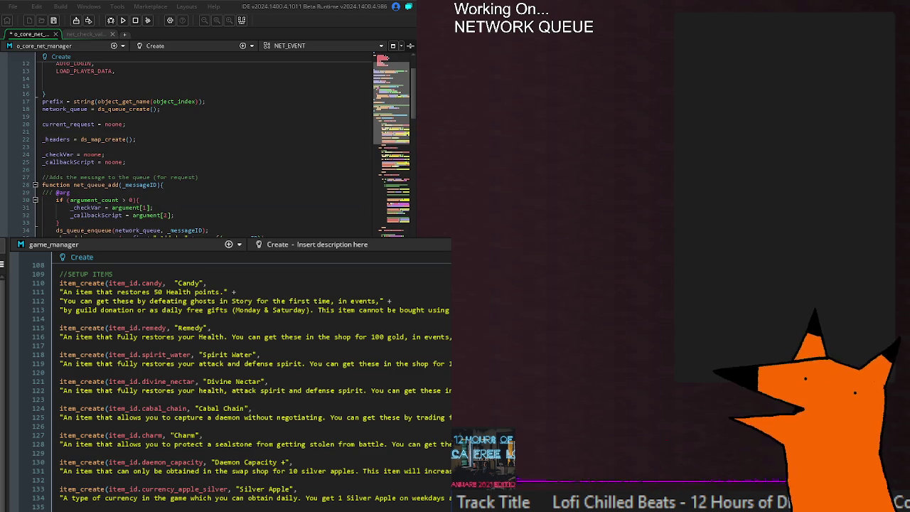
click(211, 221)
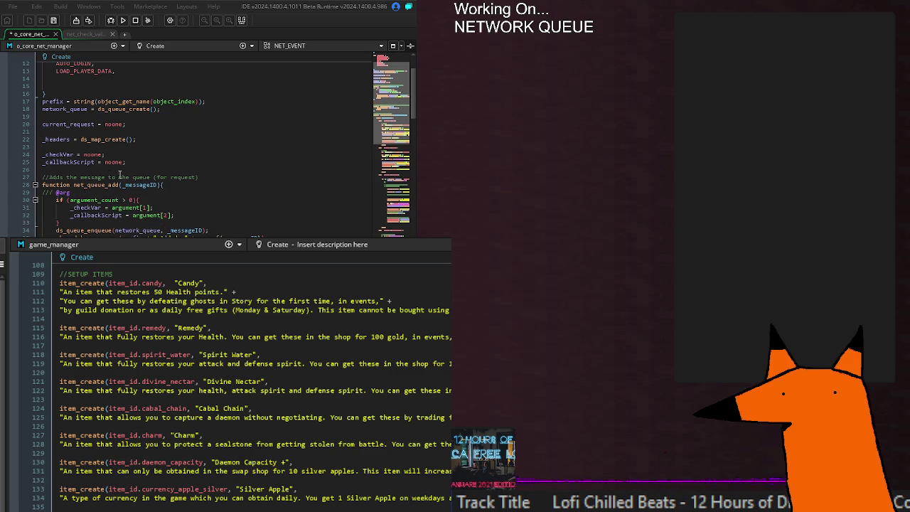
click(171, 192)
text(message)
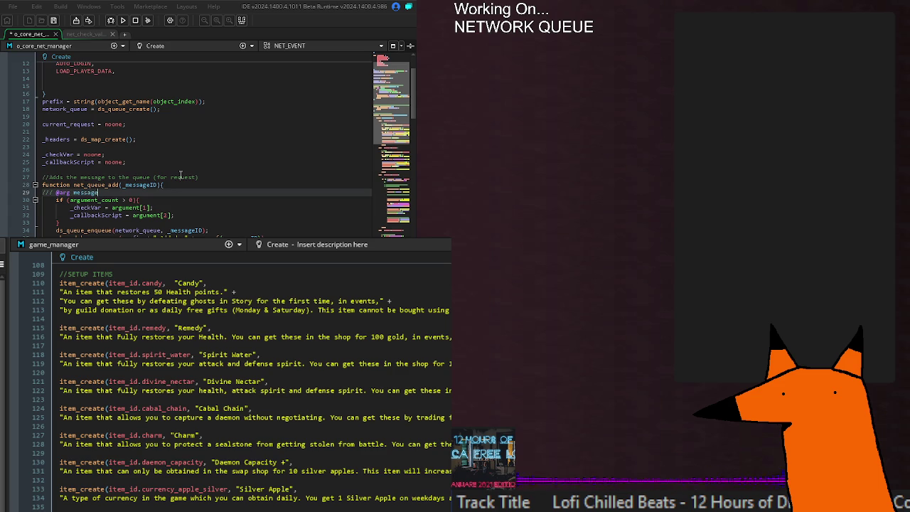
text(ID)
key(BackSpace)
key(BackSpace)
key(BackSpace)
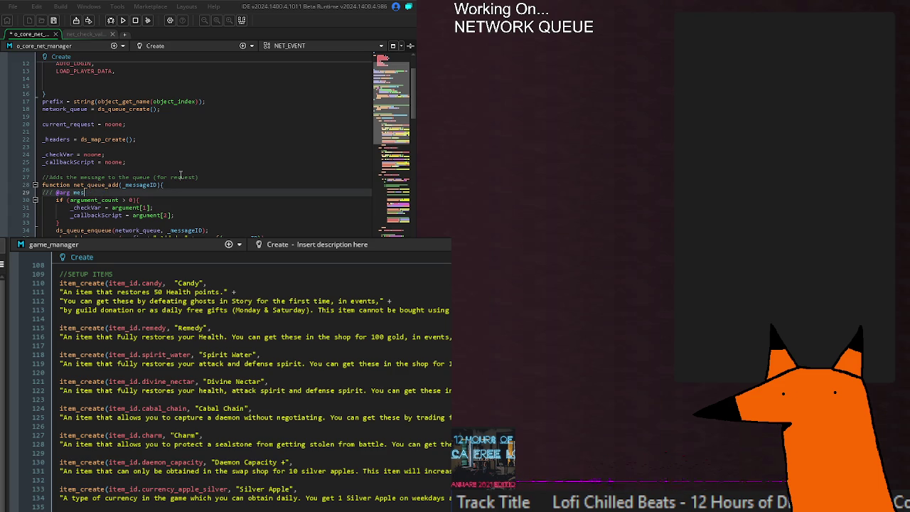
text(NET_MSG_ID)
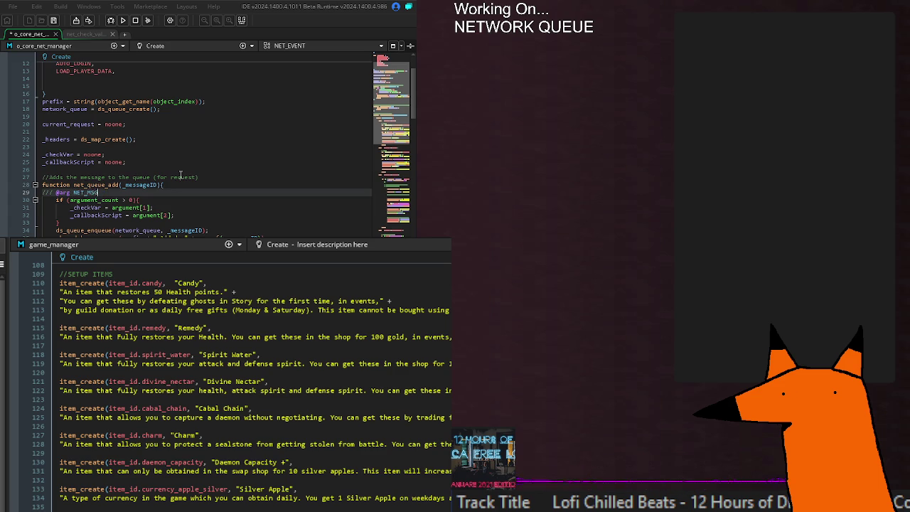
key(Return)
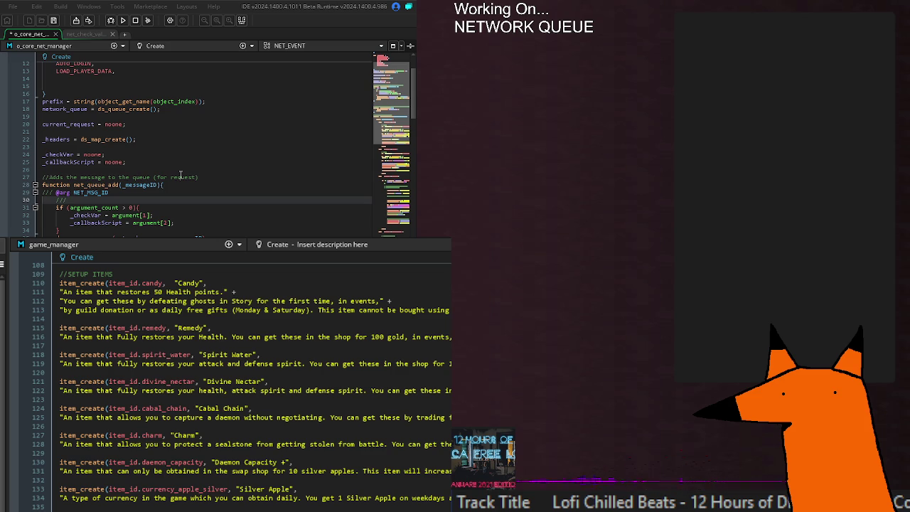
text( @arg)
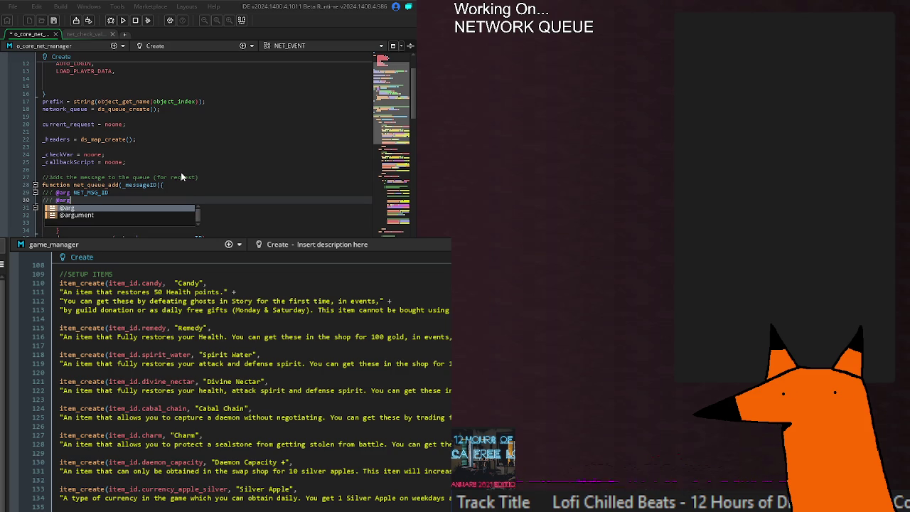
key(Escape)
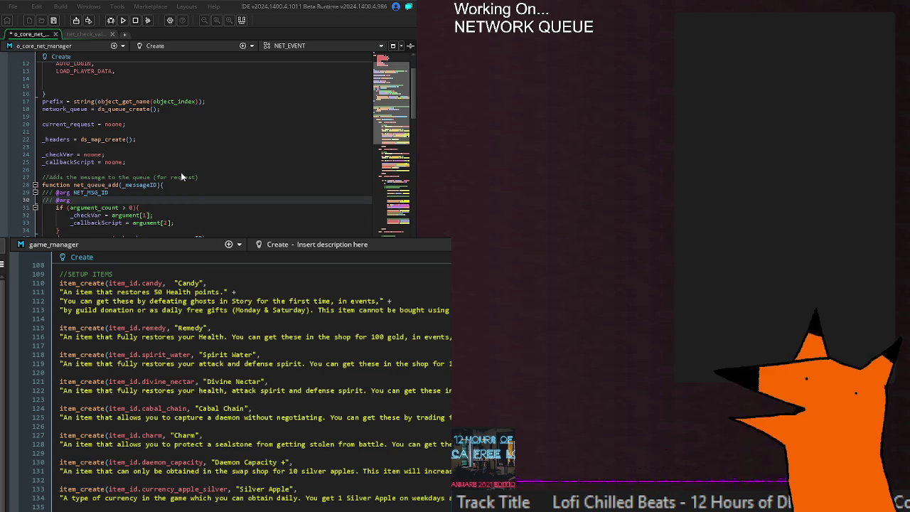
click(140, 191)
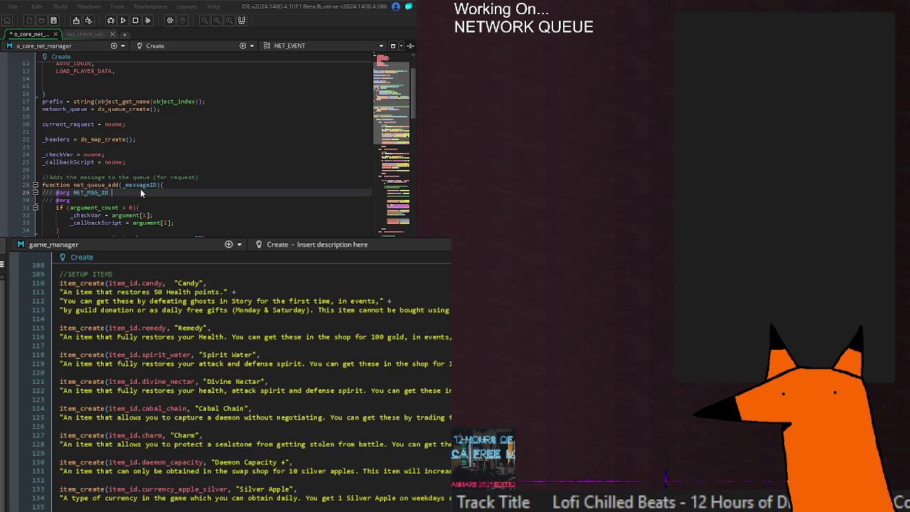
text(enum)
click(212, 200)
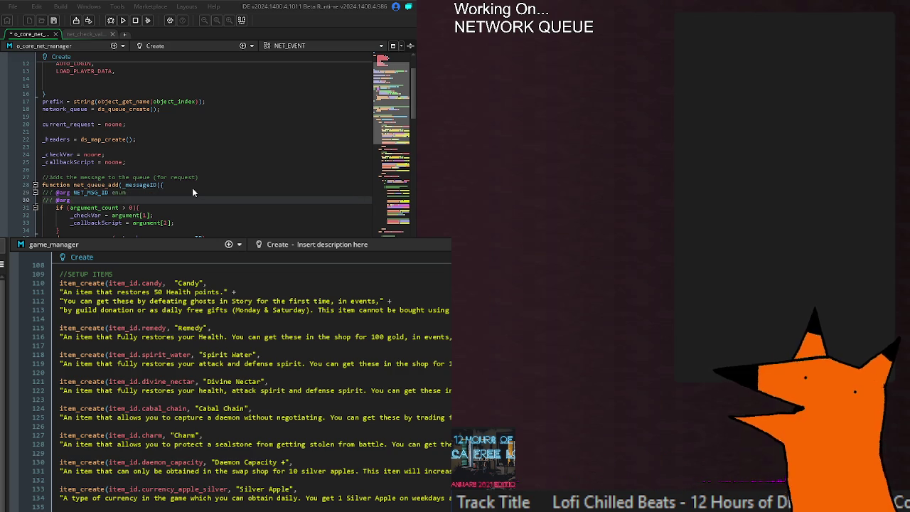
text(Var)
key(BackSpace)
key(BackSpace)
key(BackSpace)
text(variable var)
key(Return)
key(shift+Tab)
text(@arg)
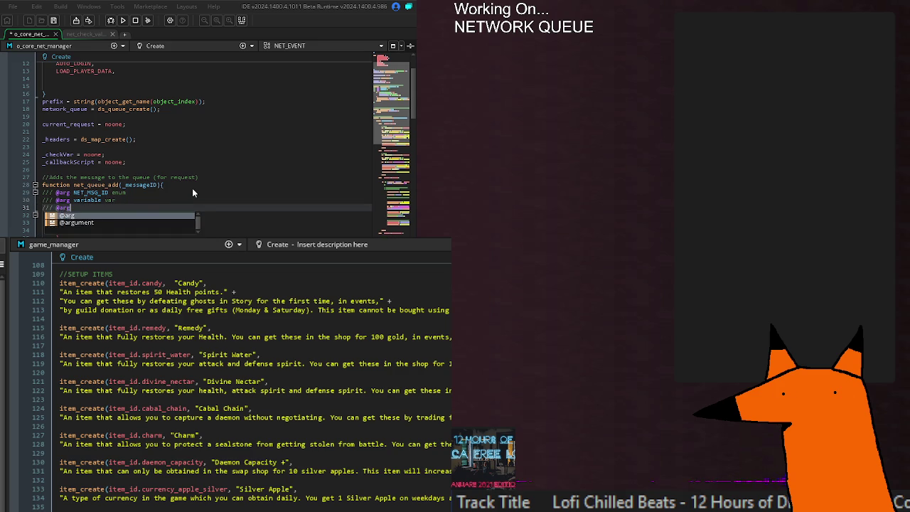
text( callbackSc)
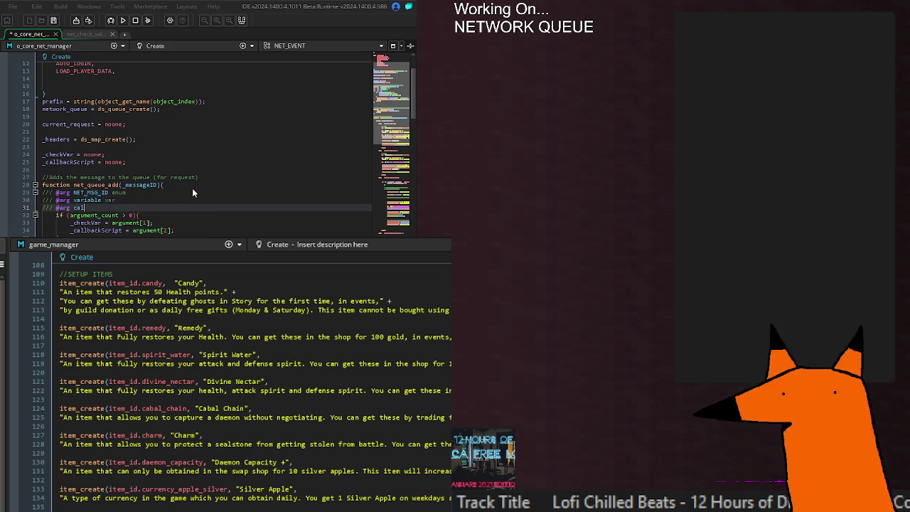
key(BackSpace)
key(BackSpace)
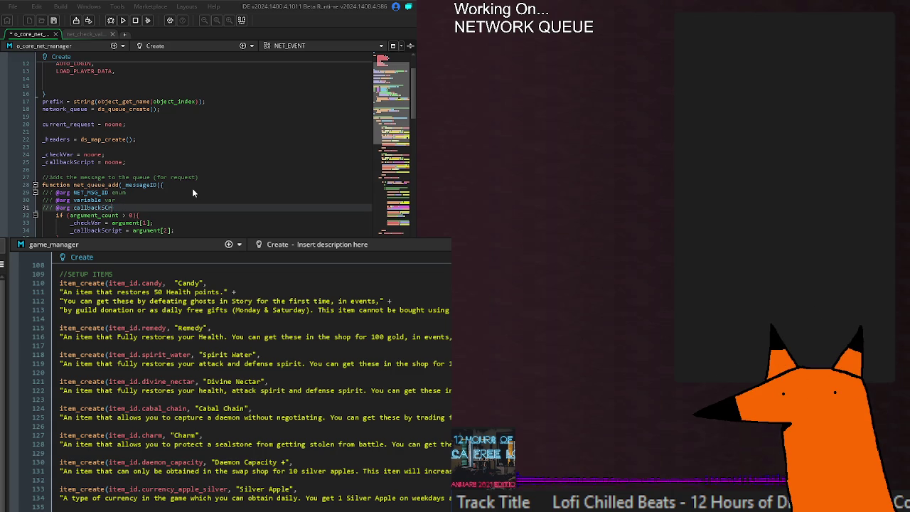
text(Script)
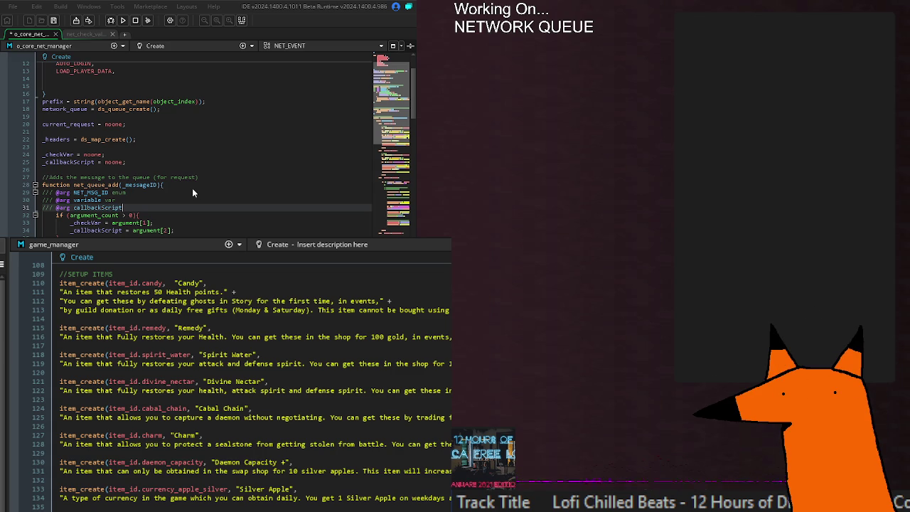
text( script)
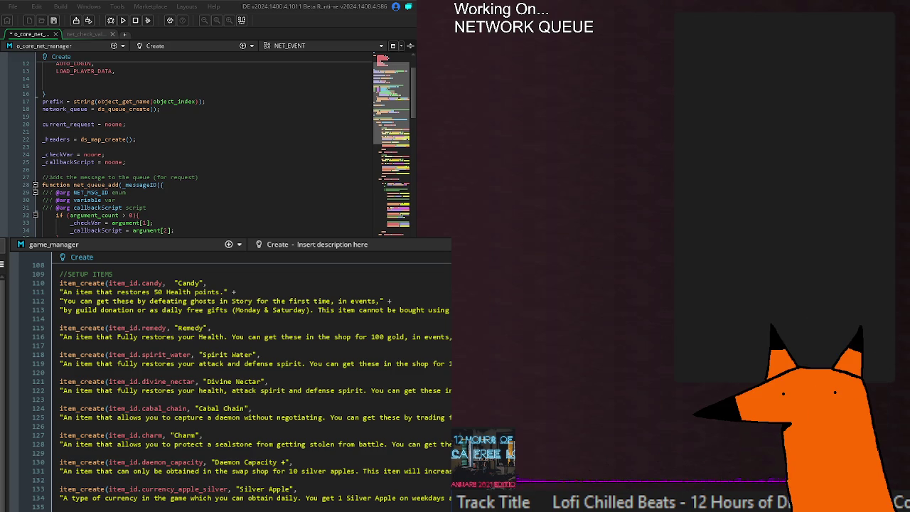
click(116, 201)
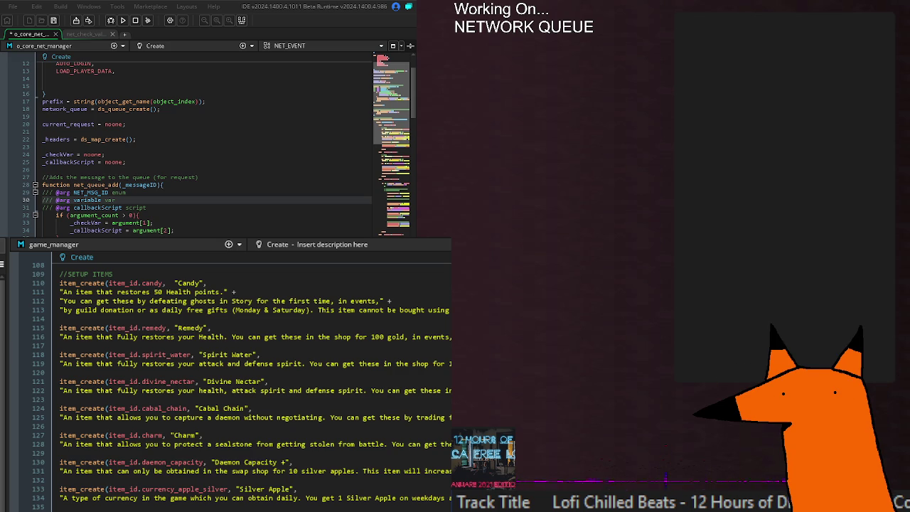
click(167, 196)
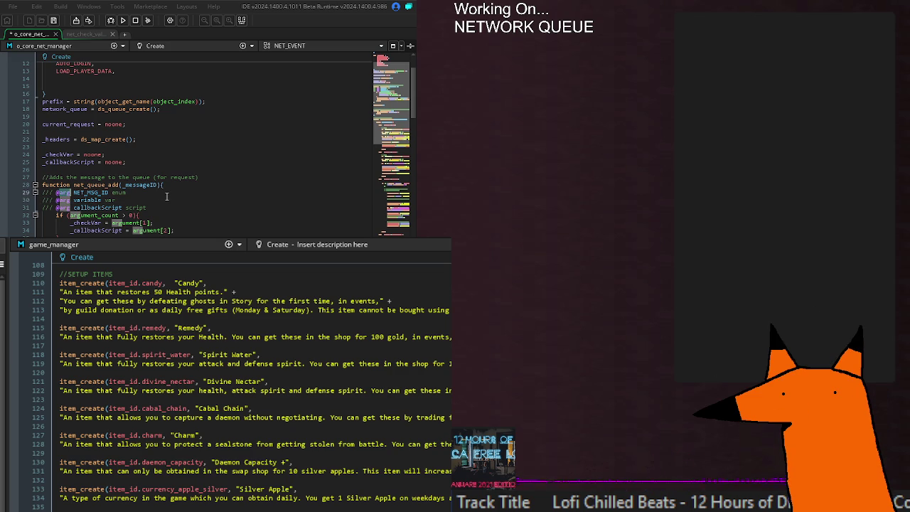
key(Down)
key(BackSpace)
key(BackSpace)
key(BackSpace)
text(param)
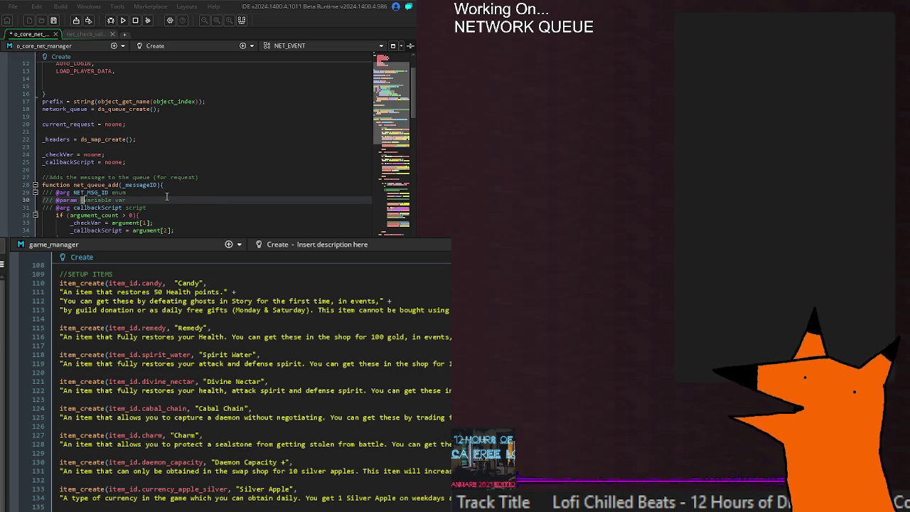
key(shift+Right)
key(shift+Right)
key(shift+Right)
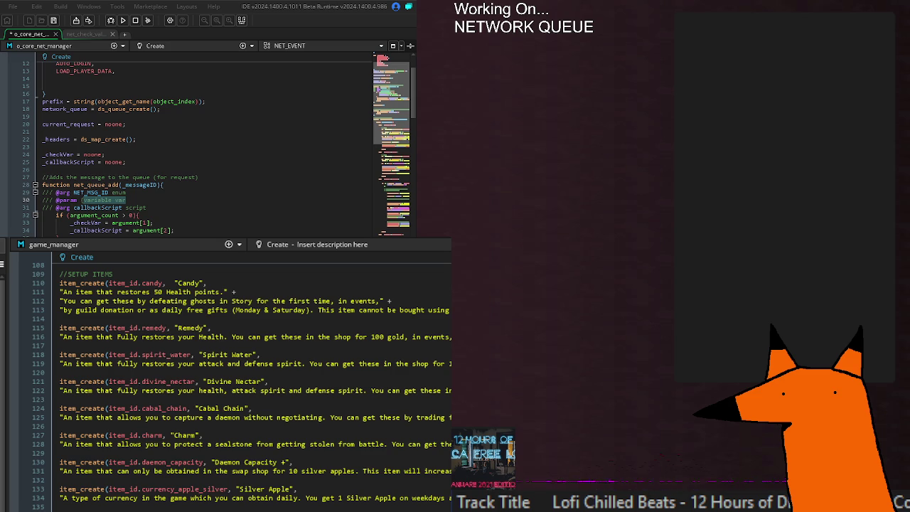
text(variable)
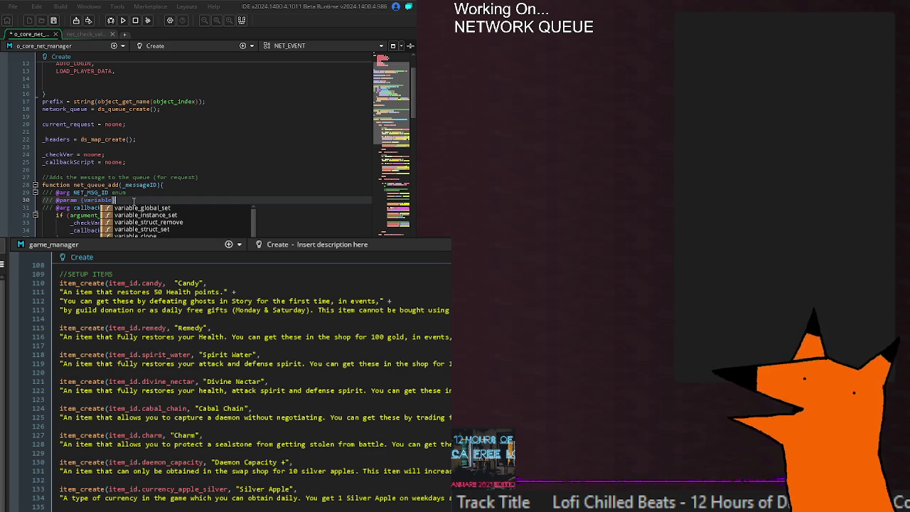
text(})
key(Return)
key(ctrl+z)
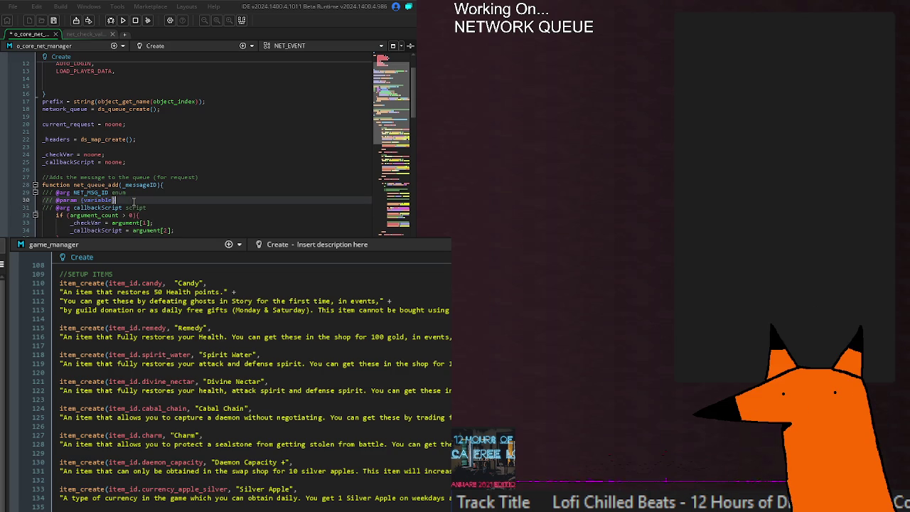
double_click(64, 208)
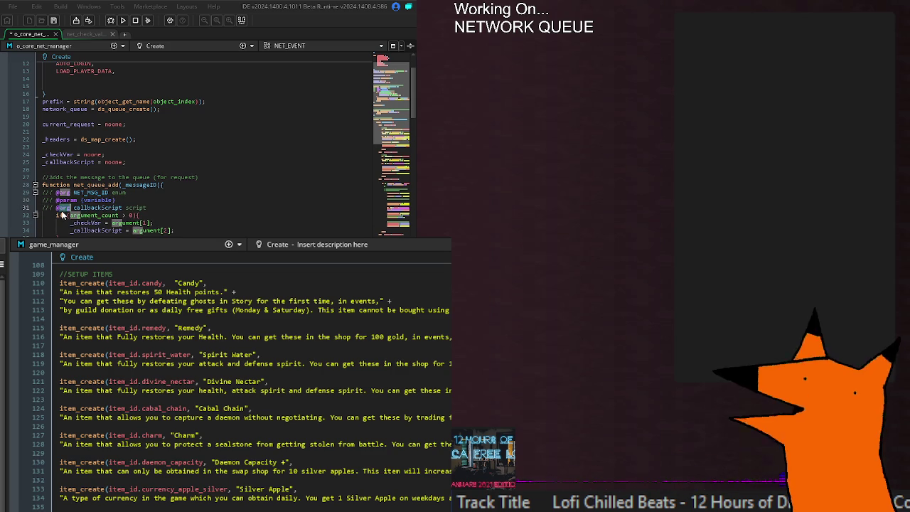
text(param)
key(Escape)
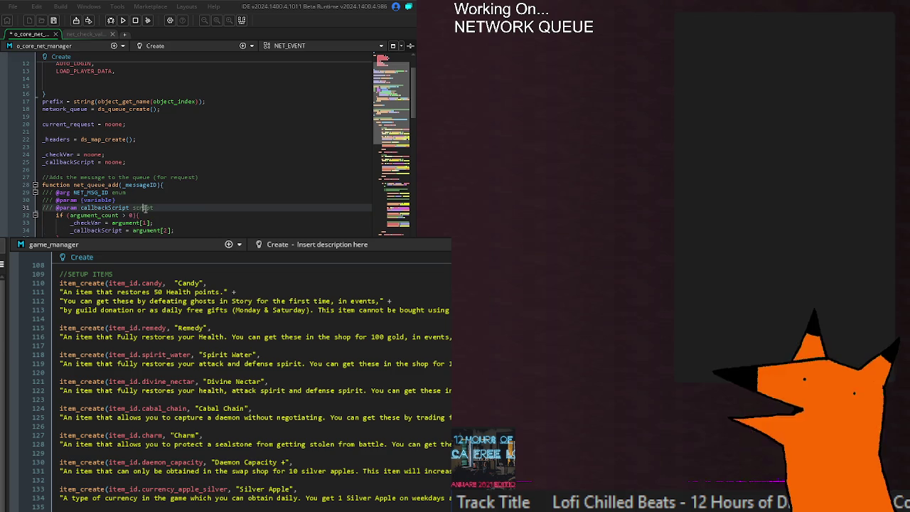
click(91, 201)
- Type the callback parameter as '{GMAsset.script} script' and save the object
double_click(94, 214)
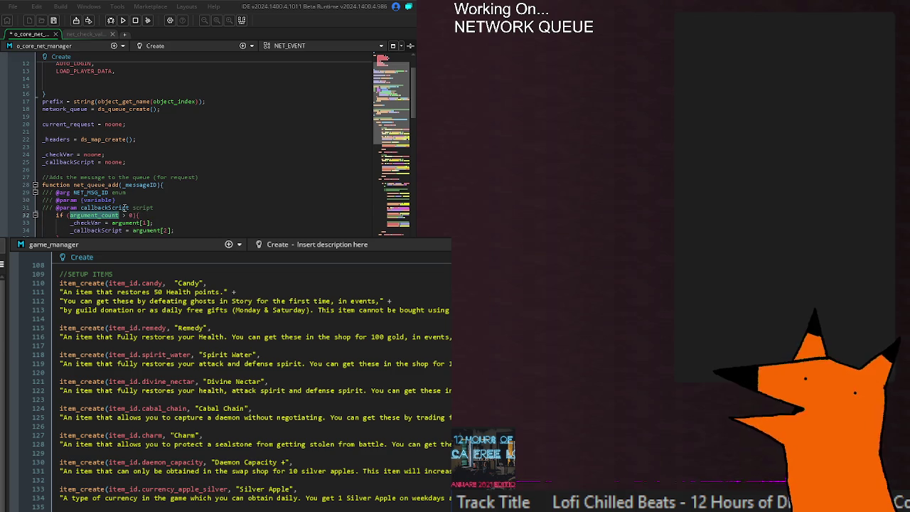
double_click(114, 207)
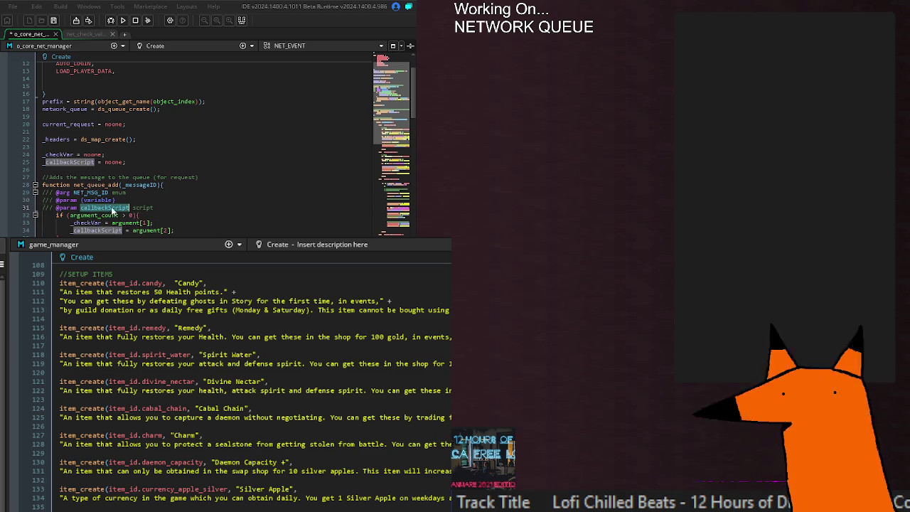
key(BackSpace)
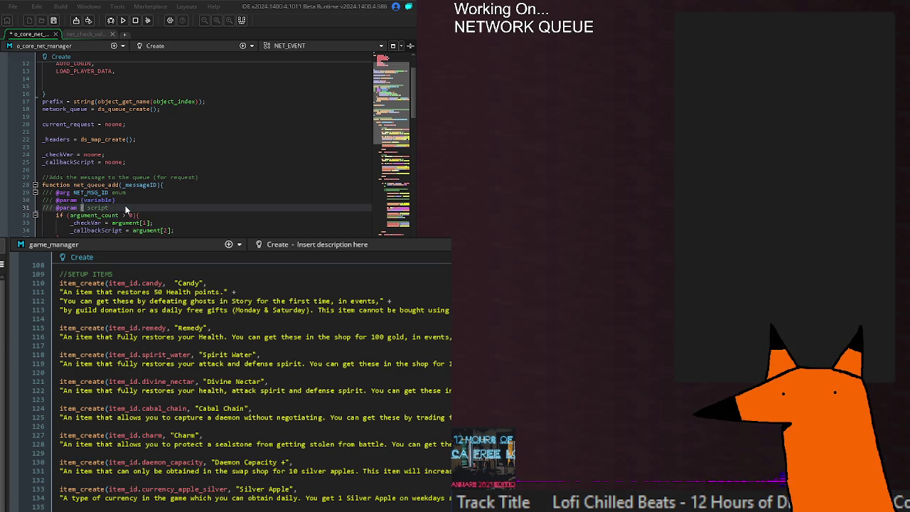
text({SMAS)
text(script)
key(Escape)
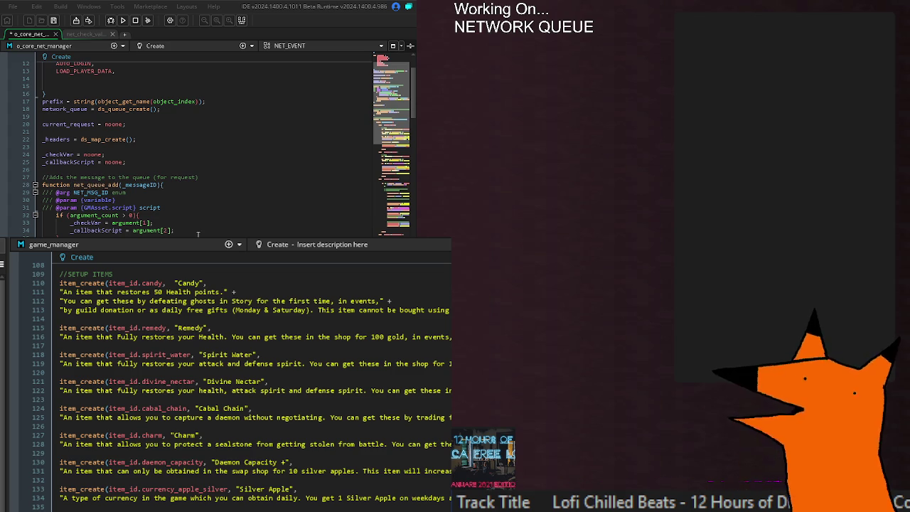
click(171, 207)
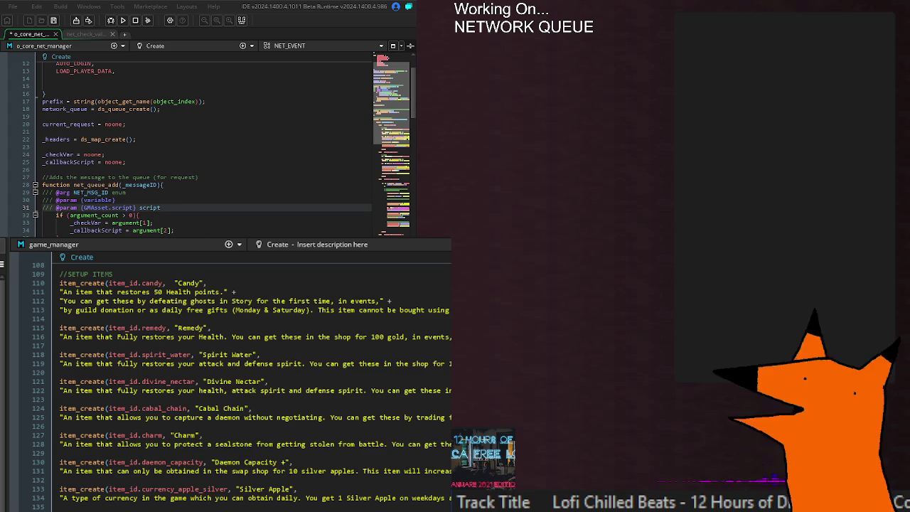
key(F5)
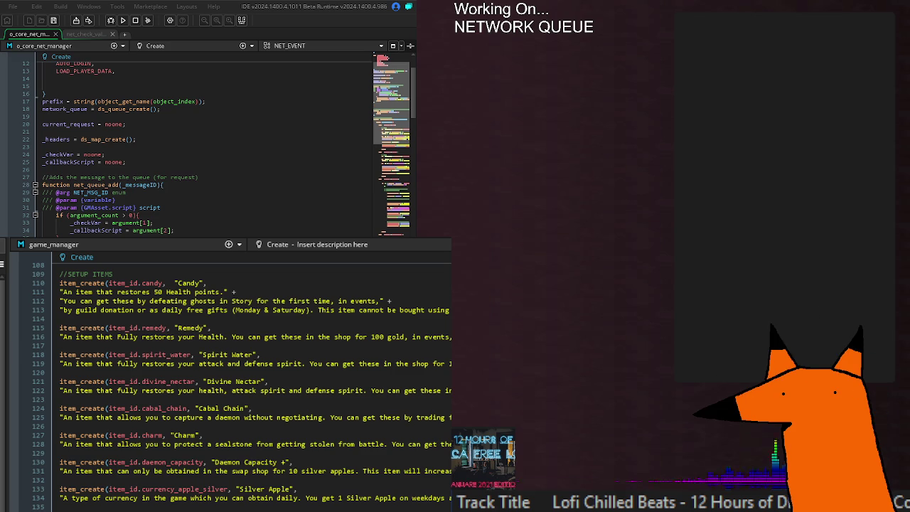
- In CHECK_SERVER_VAR, replace the hard-coded stats.test_defence_team argument with argument[1]
scroll(189, 168, down, 20)
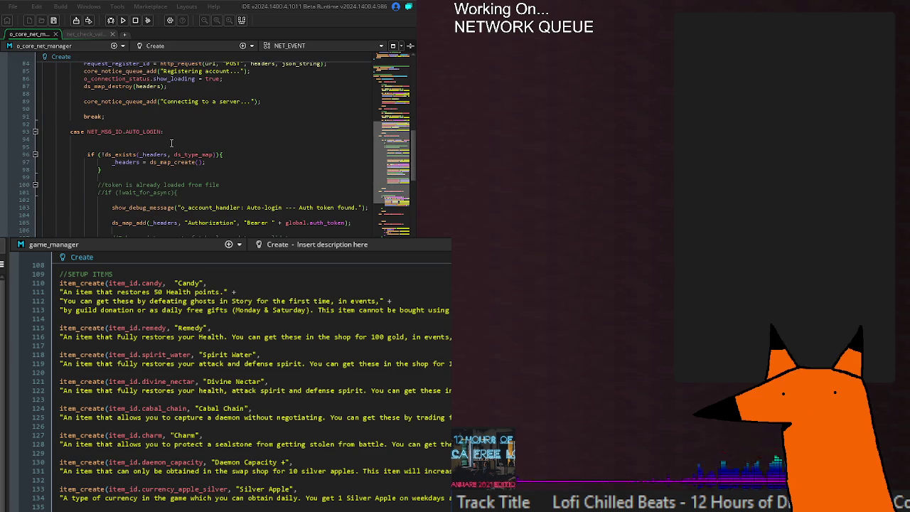
click(171, 143)
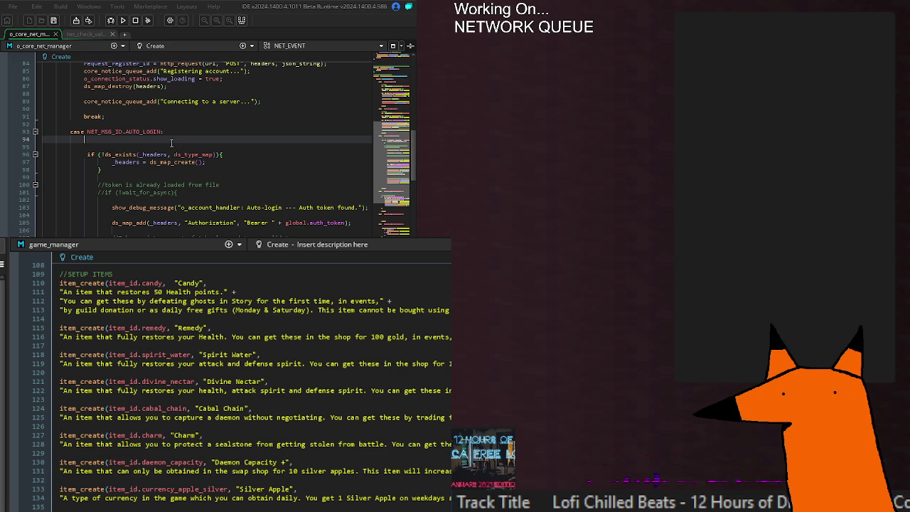
scroll(172, 143, down, 15)
click(174, 179)
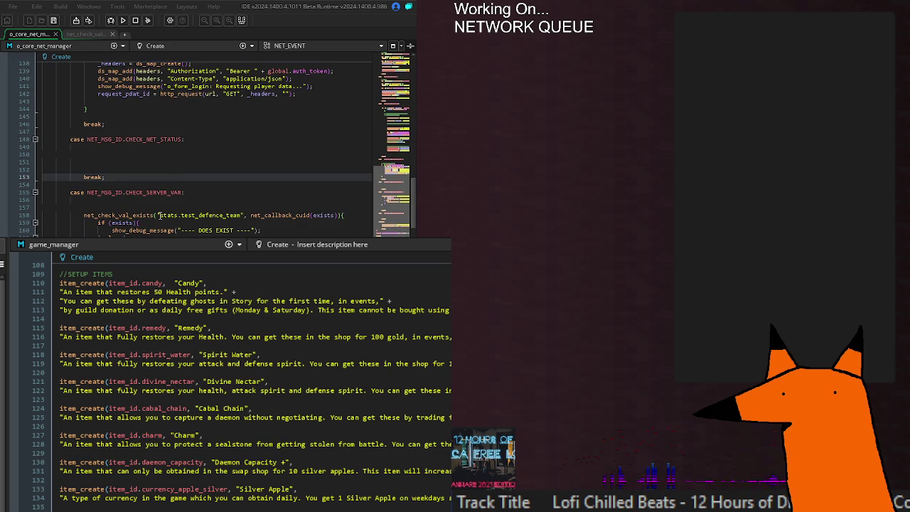
click(246, 215)
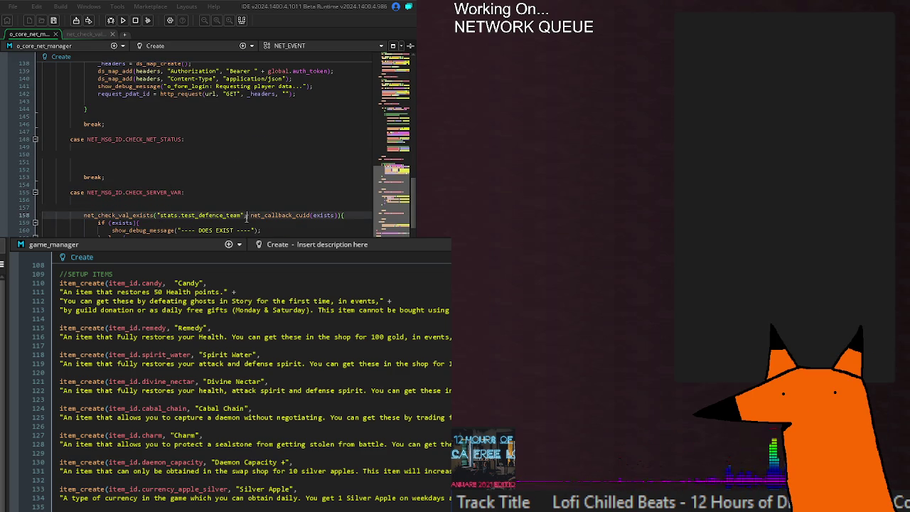
drag(246, 215, 159, 216)
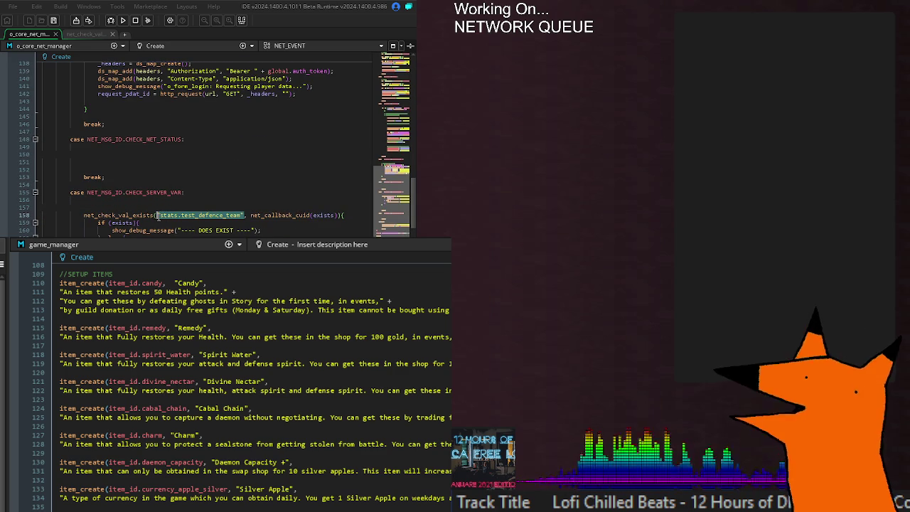
text(argu)
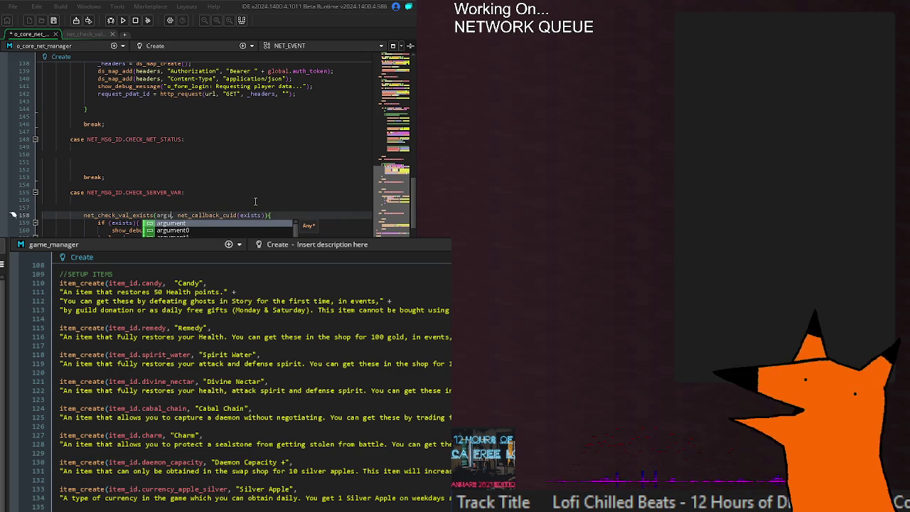
key(Return)
text([0])
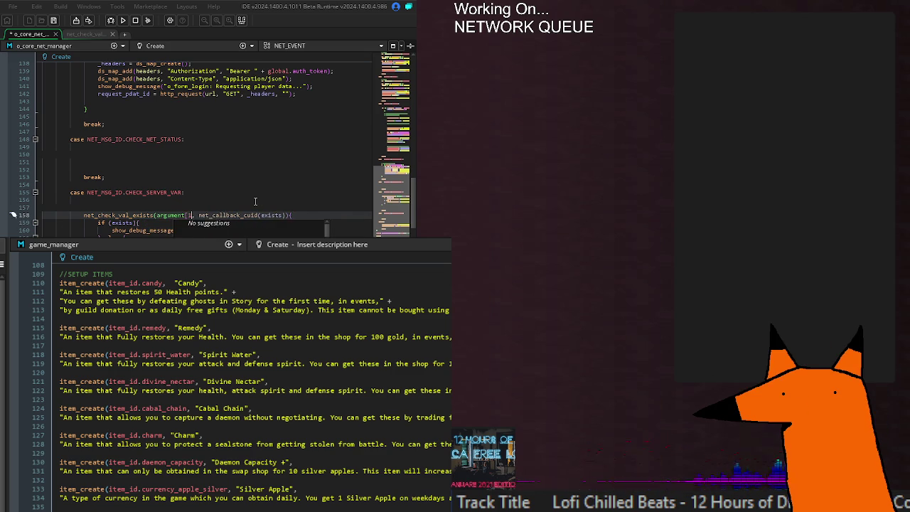
text(1)
- Replace the net_callback_cuid(exists) argument with argument[2] and tidy the call's formatting
drag(202, 215, 289, 215)
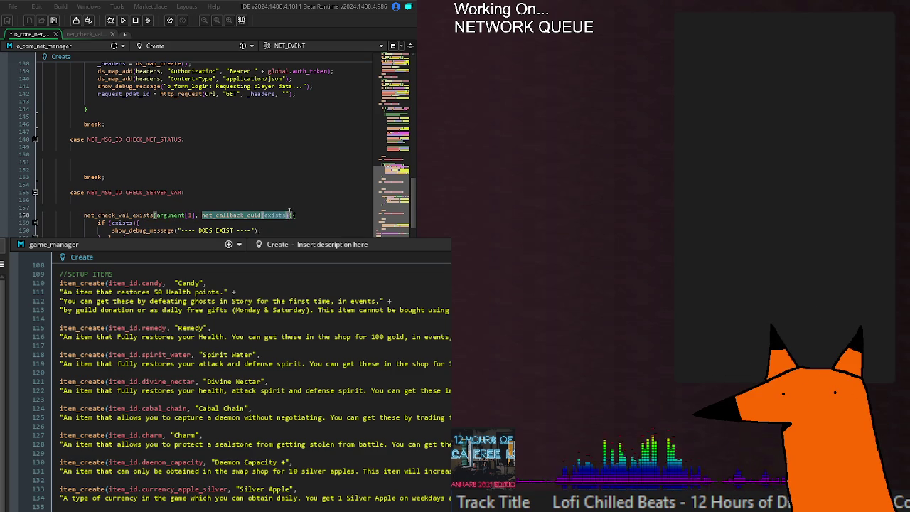
text(argu)
key(Return)
text([2])
key(Return)
key(BackSpace)
text())
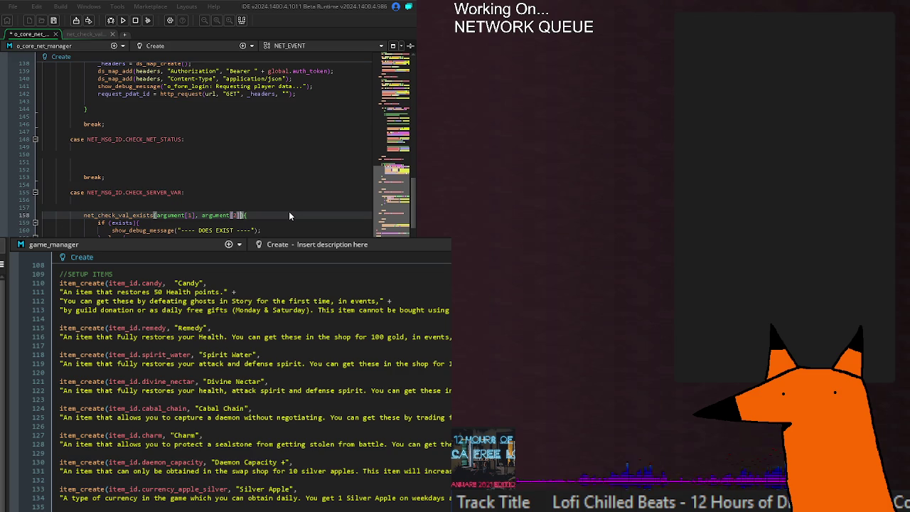
click(200, 215)
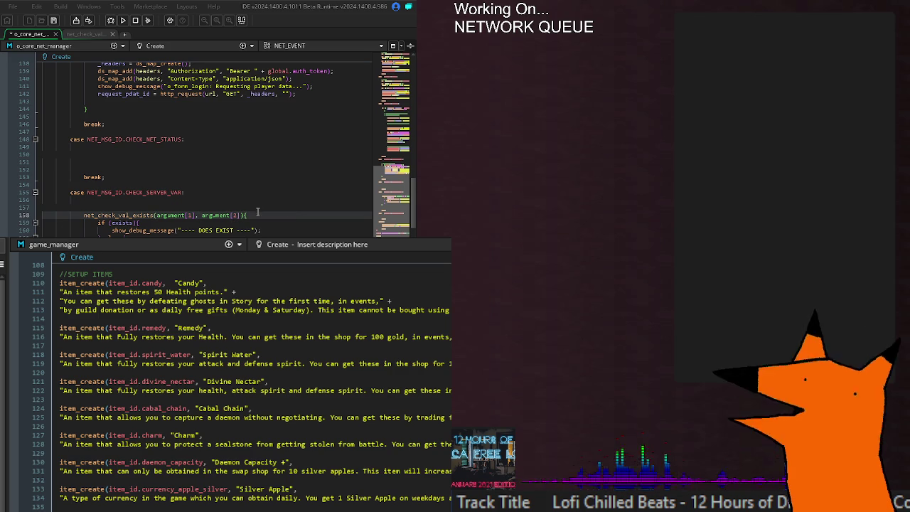
key(Down)
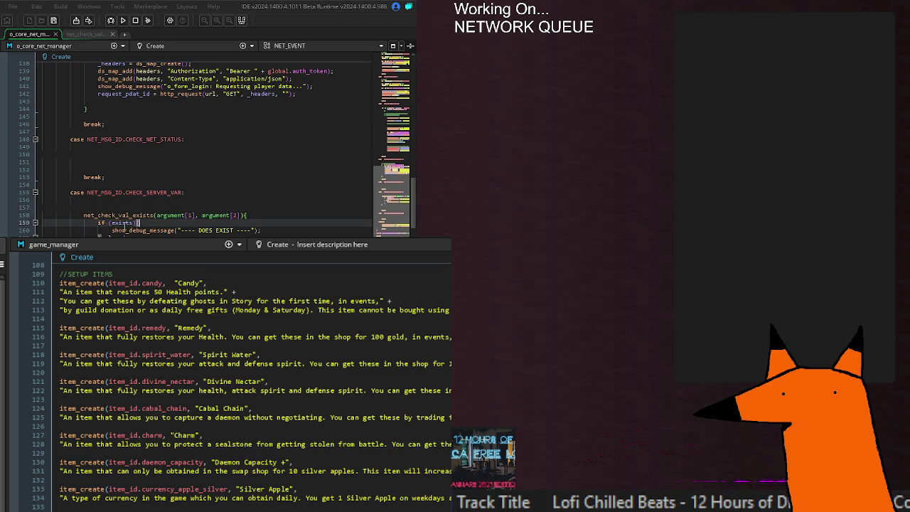
click(173, 230)
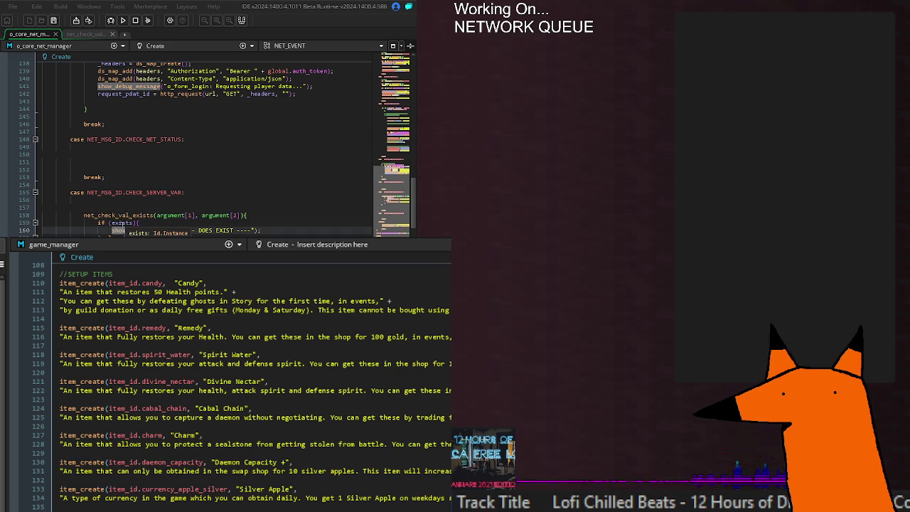
click(123, 223)
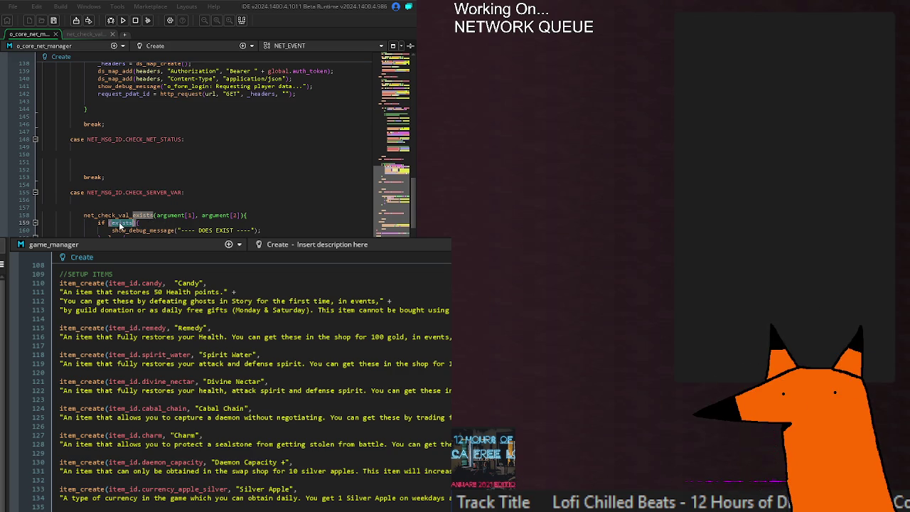
- Declare '_exists = noone;' below the _callbackScript line in the Create event
scroll(121, 225, up, 20)
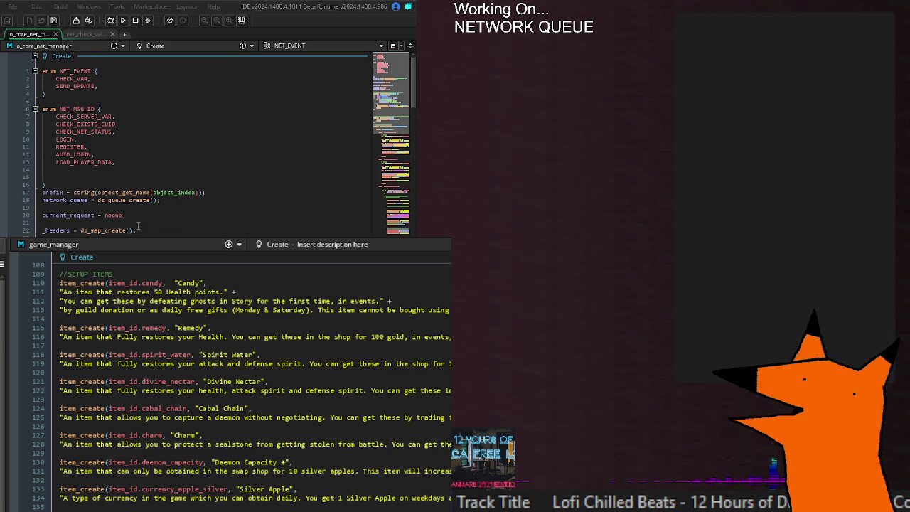
scroll(139, 226, down, 9)
scroll(133, 219, up, 7)
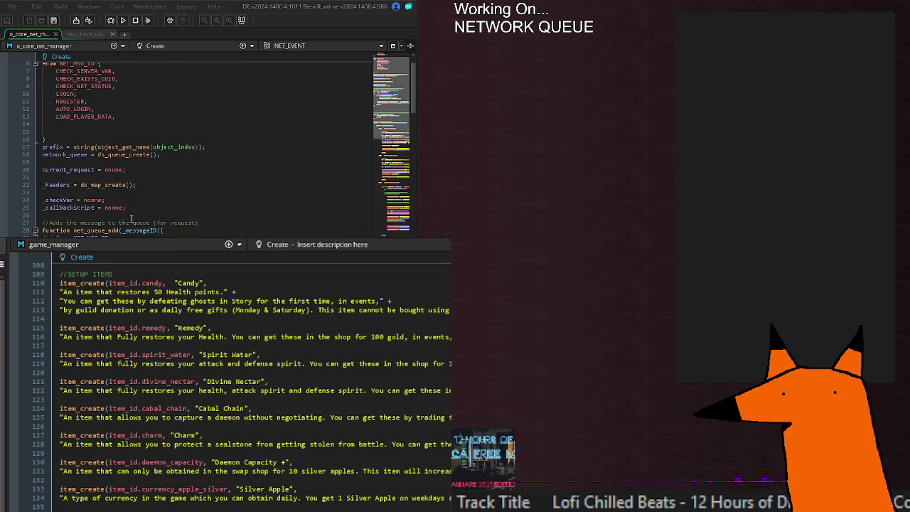
click(143, 207)
key(Return)
text(exists)
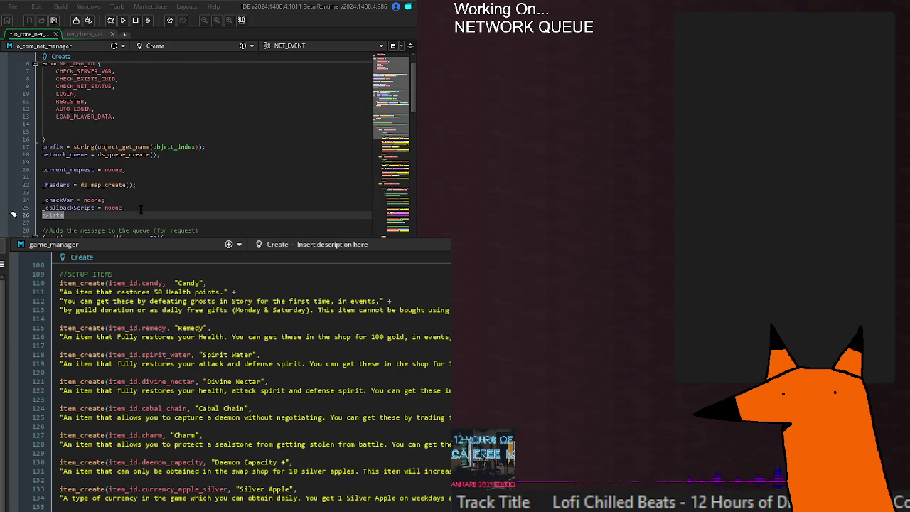
text(s)
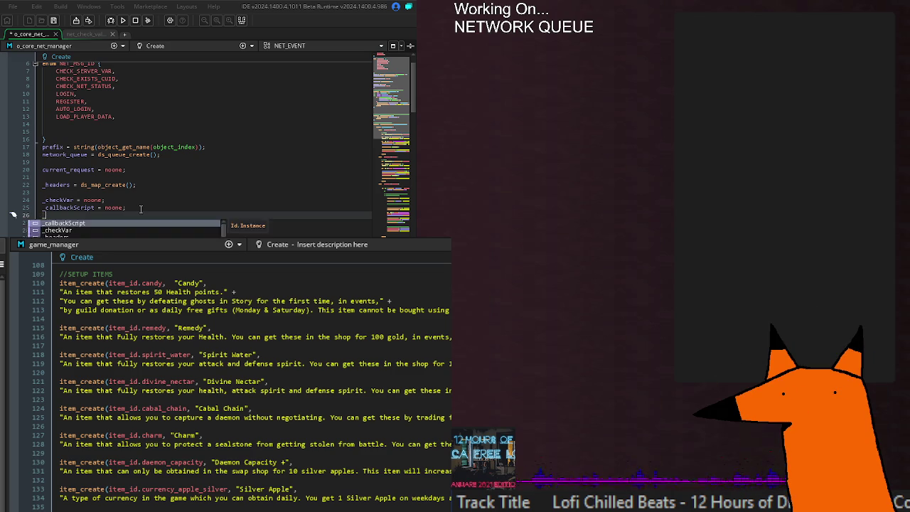
text(= noone;)
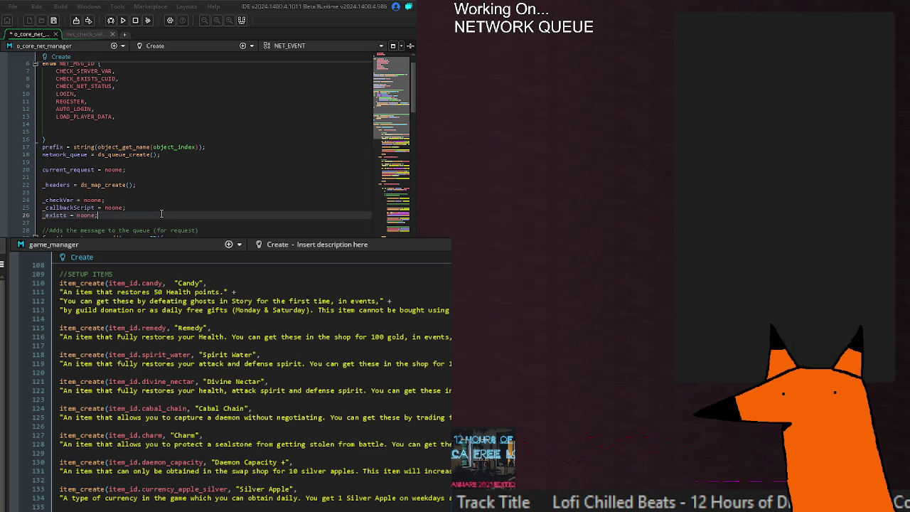
- Change the CHECK_SERVER_VAR condition from 'if (exists)' to 'if (_exists)'
scroll(173, 216, down, 20)
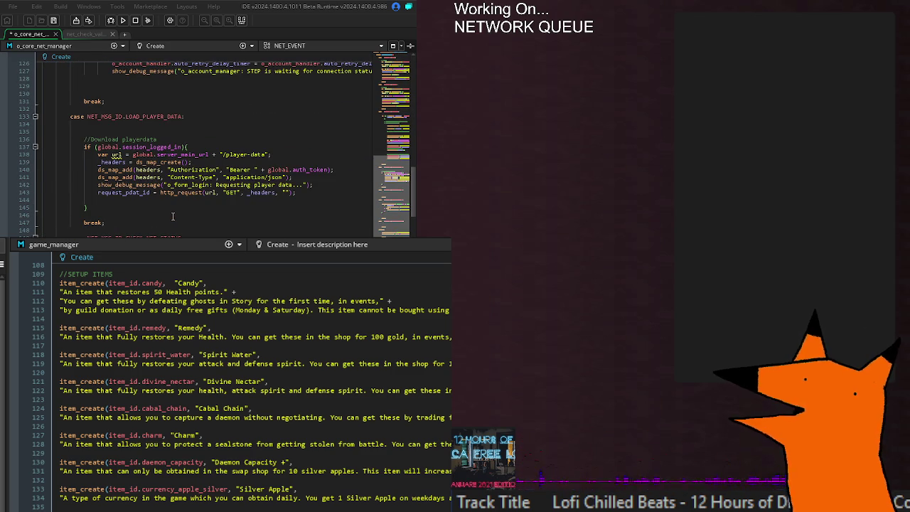
scroll(173, 216, down, 6)
click(110, 186)
text(_)
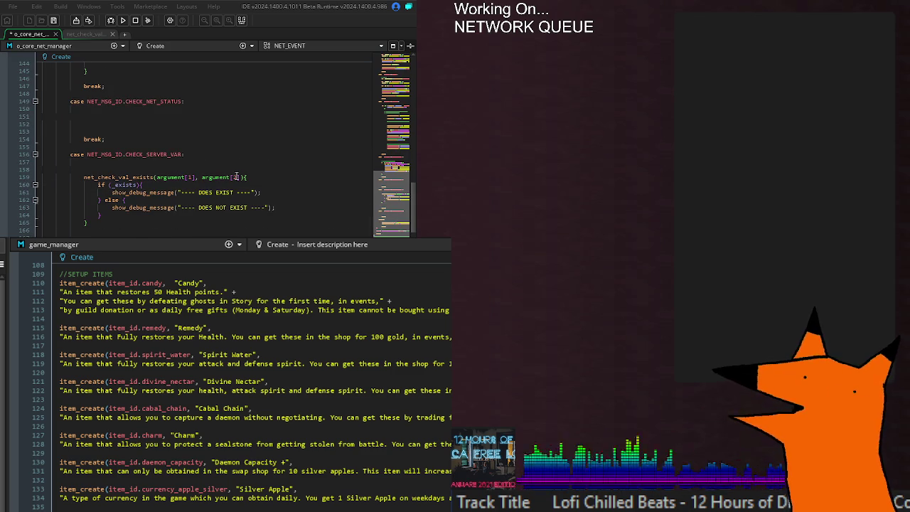
mouse_move(106, 177)
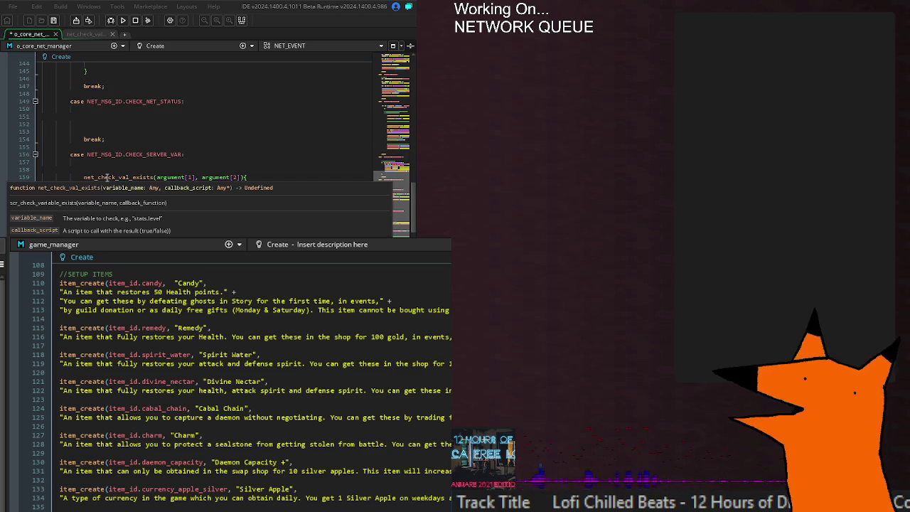
middle_click(105, 178)
- In net_check_val_exists, drop 'var' from headers and use _headers in the http_request call
click(150, 88)
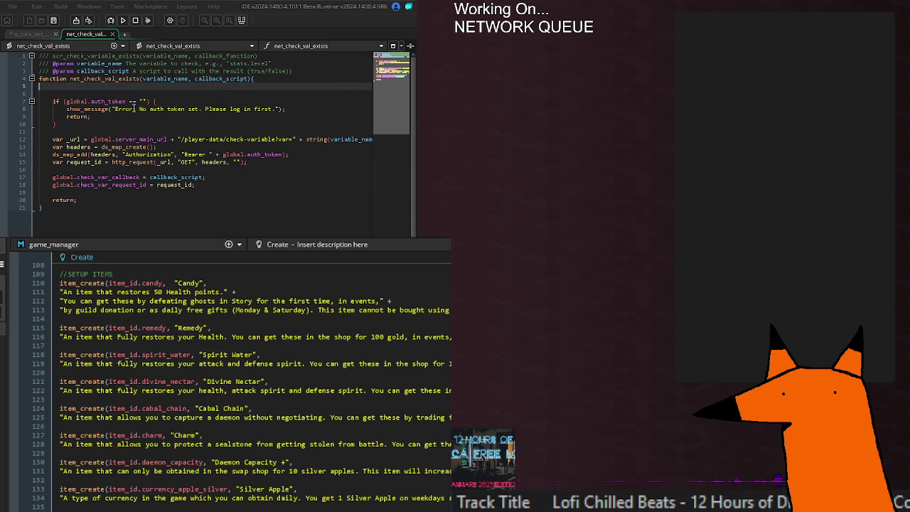
click(83, 123)
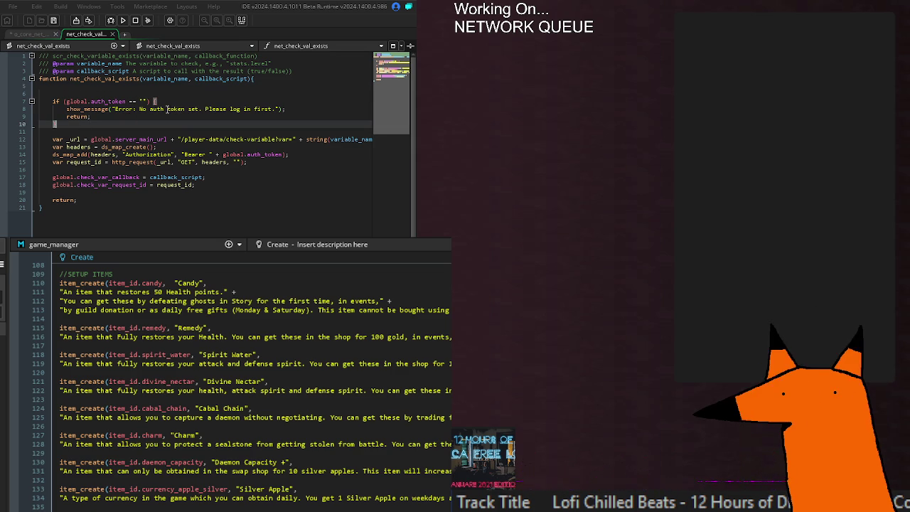
mouse_move(311, 138)
double_click(264, 154)
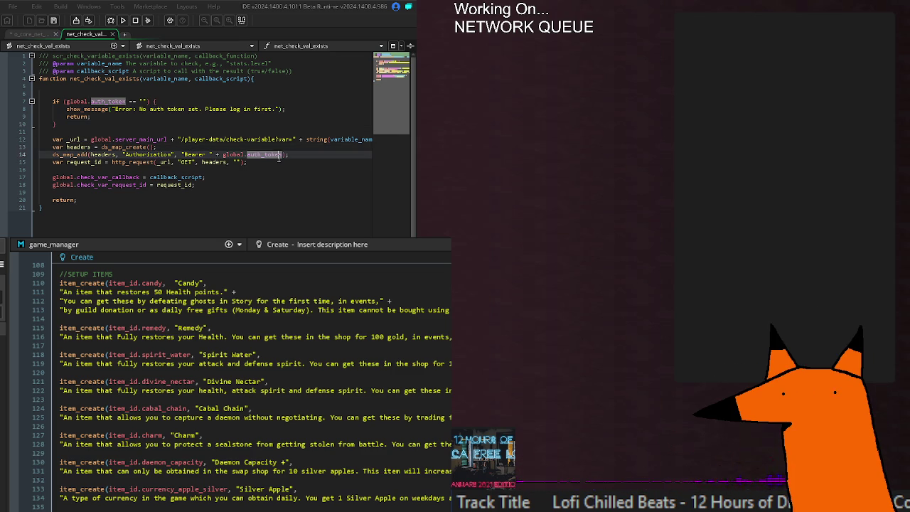
click(278, 157)
double_click(57, 147)
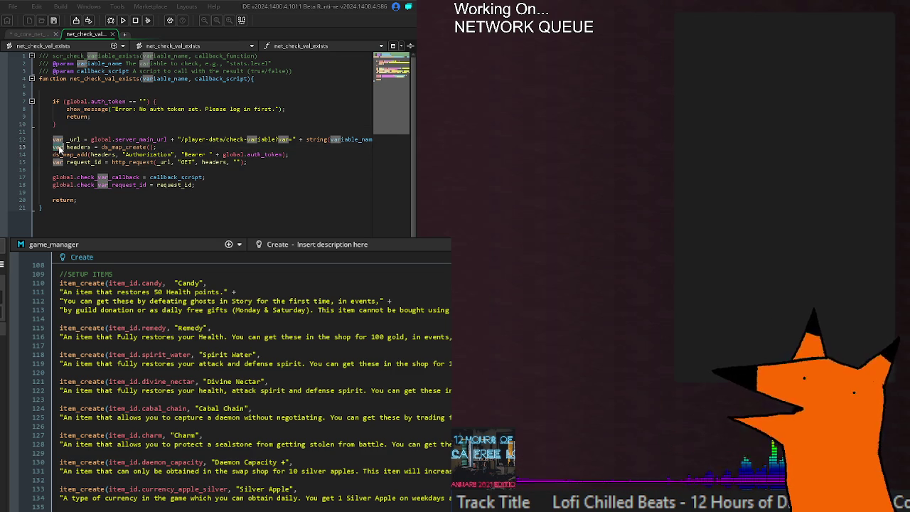
key(Delete)
key(Delete)
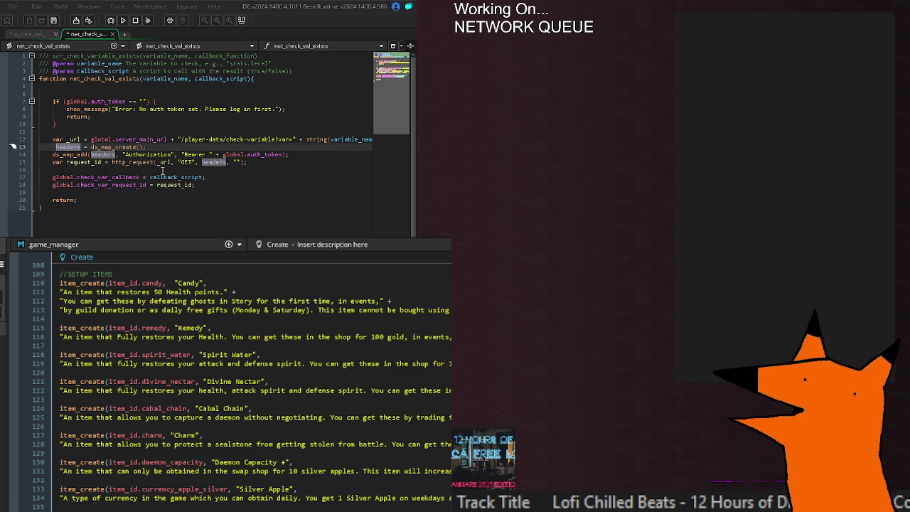
text(_)
drag(69, 139, 55, 147)
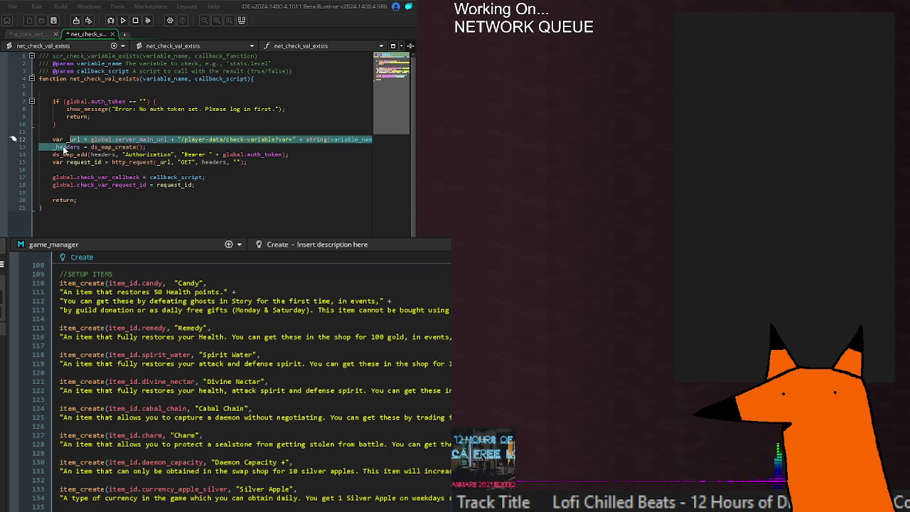
double_click(64, 147)
key(ctrl+c)
double_click(204, 163)
key(ctrl+v)
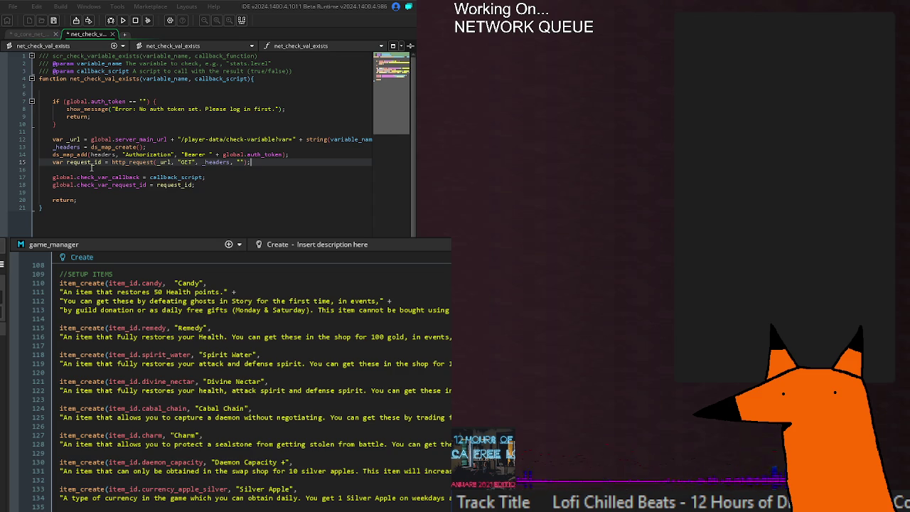
double_click(57, 162)
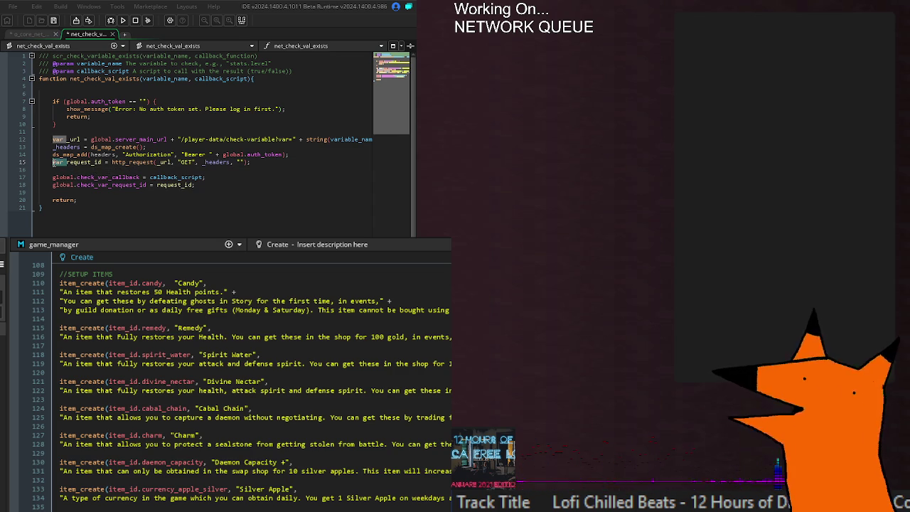
- Review the script's request id and callback assignments, then return to o_core_net_manager
click(38, 35)
scroll(111, 157, up, 5)
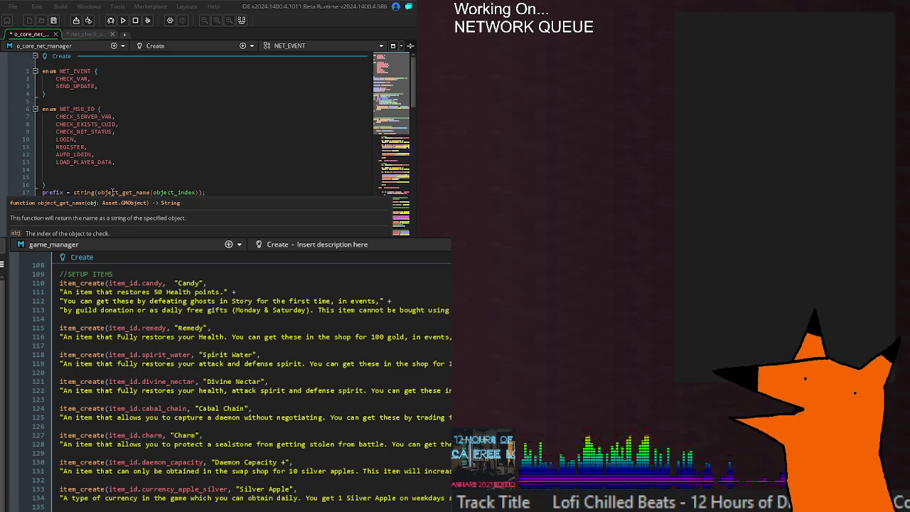
key(ctrl+Tab)
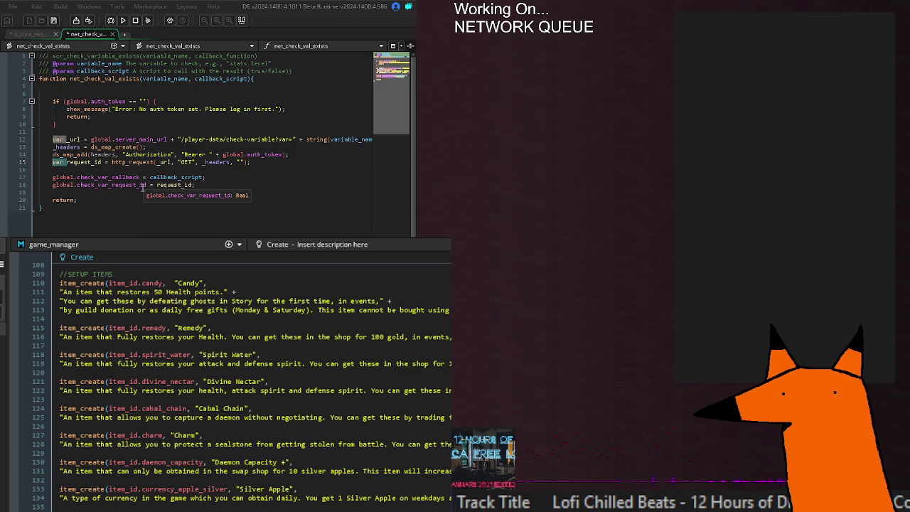
click(204, 190)
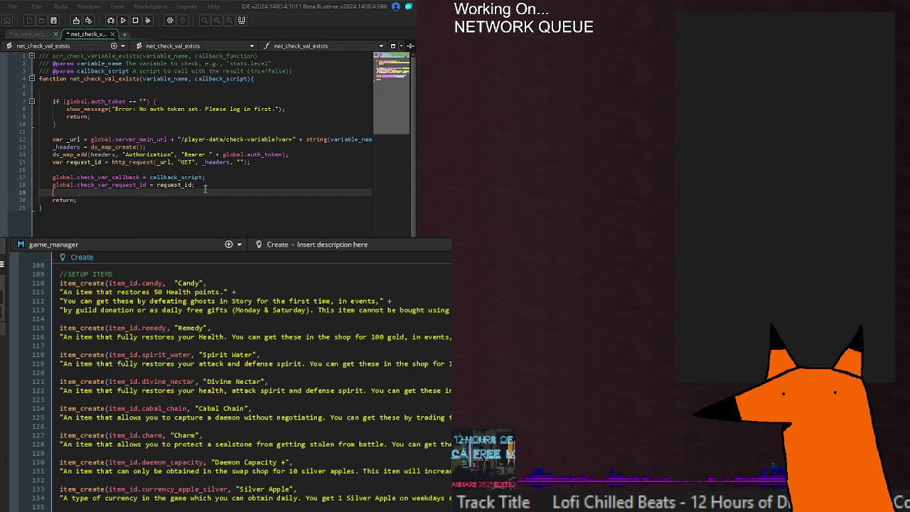
click(207, 183)
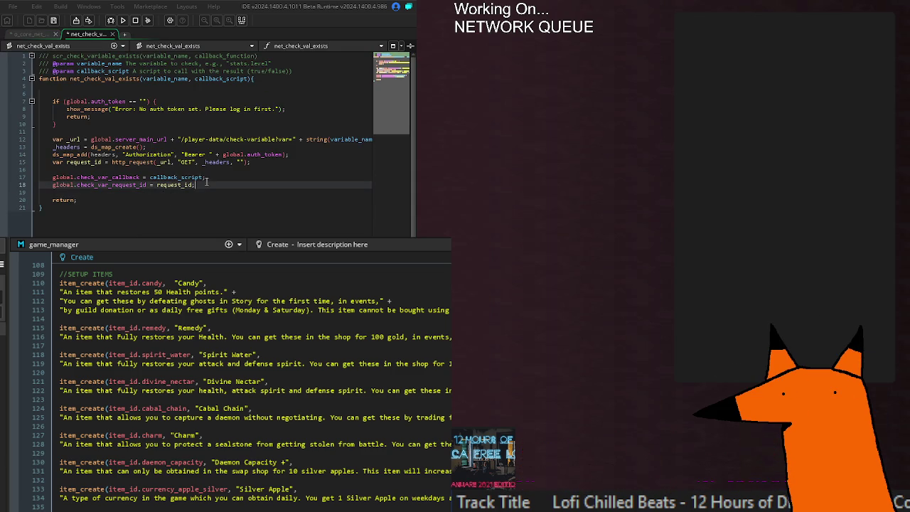
click(227, 175)
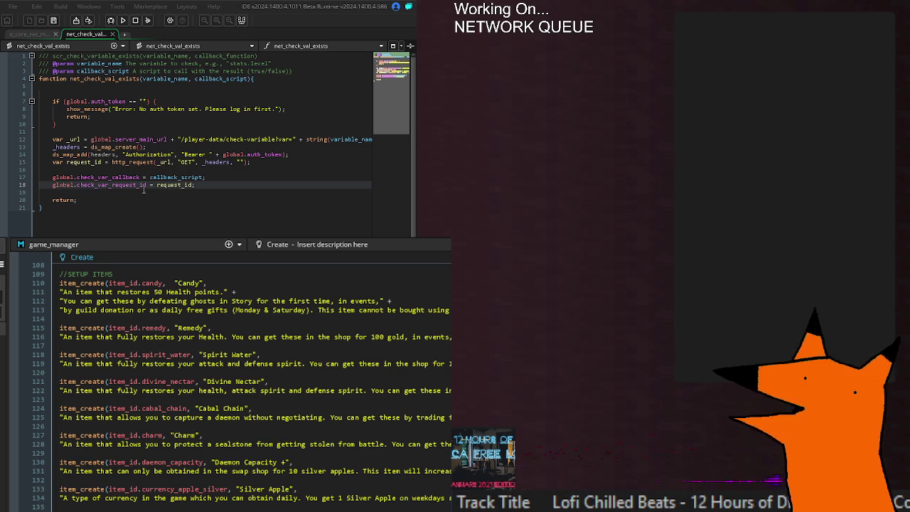
double_click(192, 177)
click(216, 179)
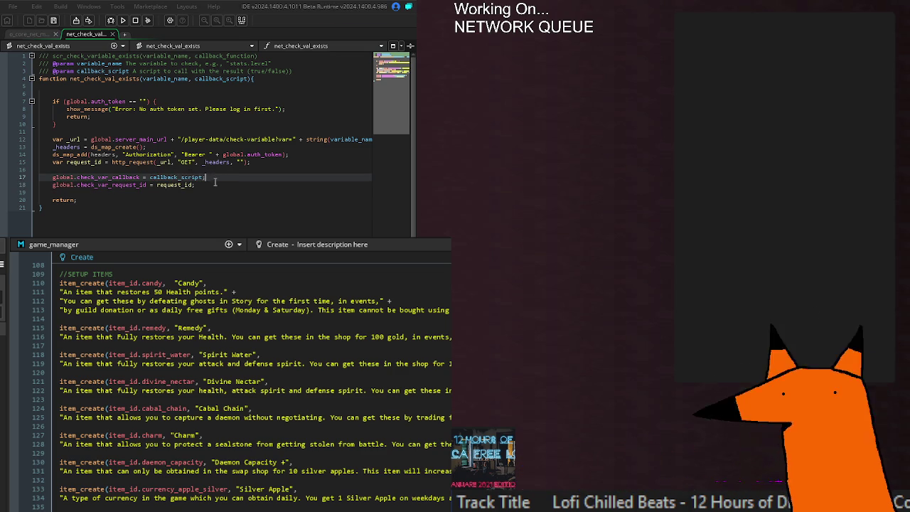
click(200, 185)
click(32, 34)
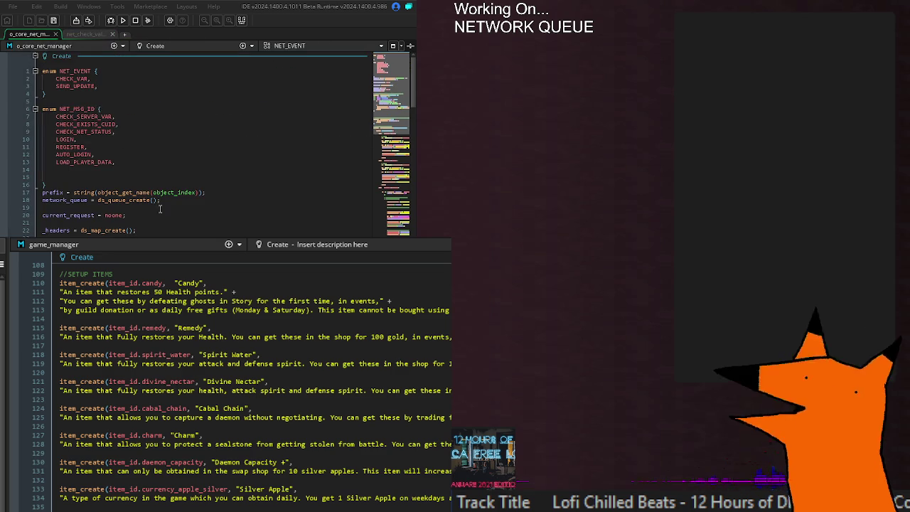
- Inspect the CHECK_SERVER_VAR case at line 382: its check_var_request_id match and status 200 check
scroll(206, 142, down, 10)
scroll(207, 142, down, 15)
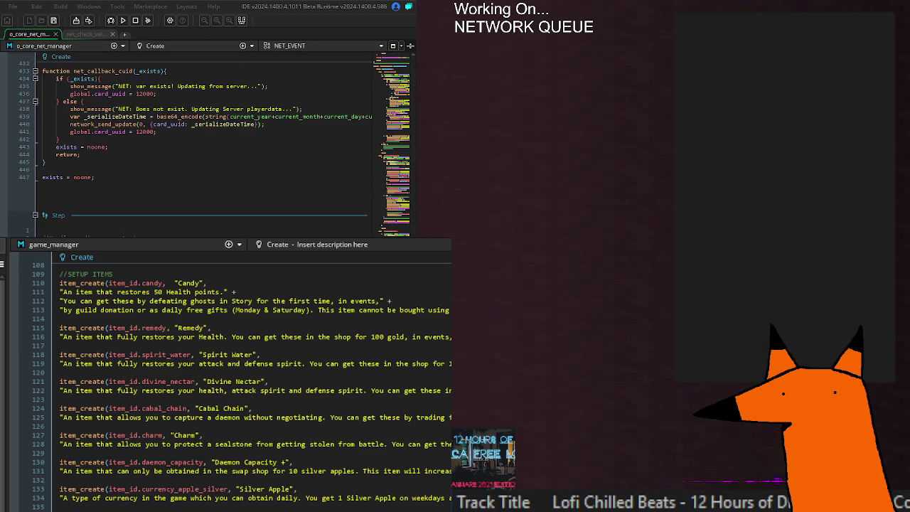
scroll(207, 142, down, 1)
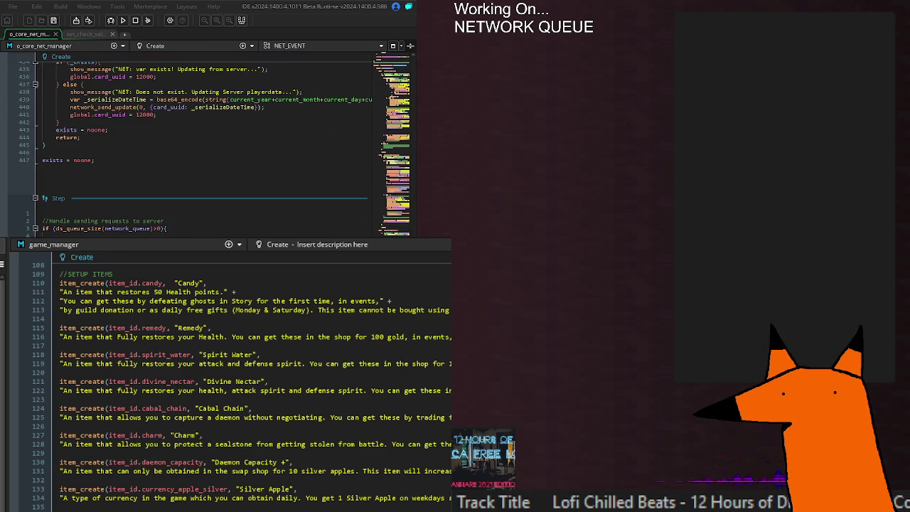
scroll(207, 142, up, 10)
scroll(206, 142, up, 8)
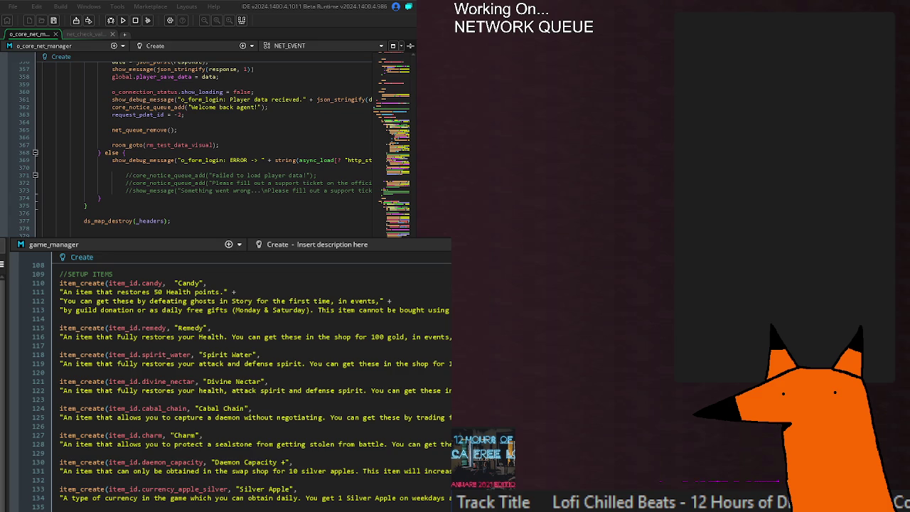
scroll(206, 143, down, 4)
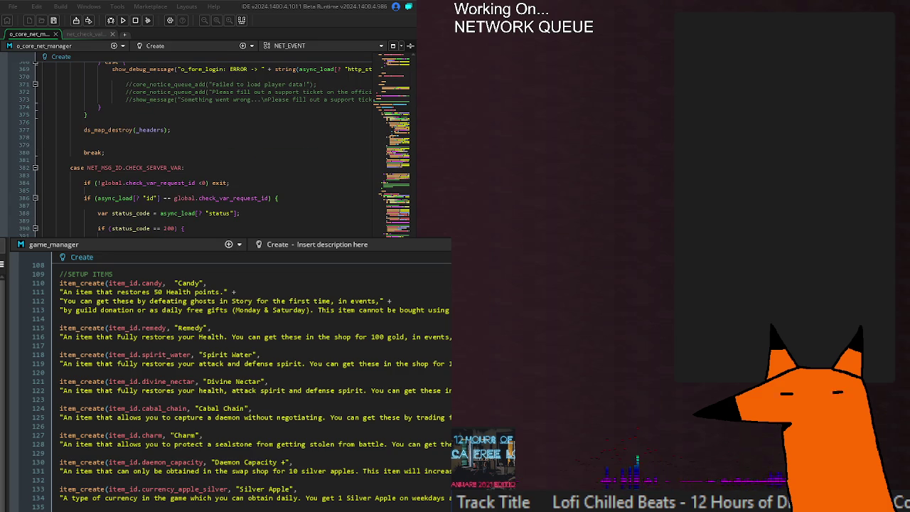
click(244, 183)
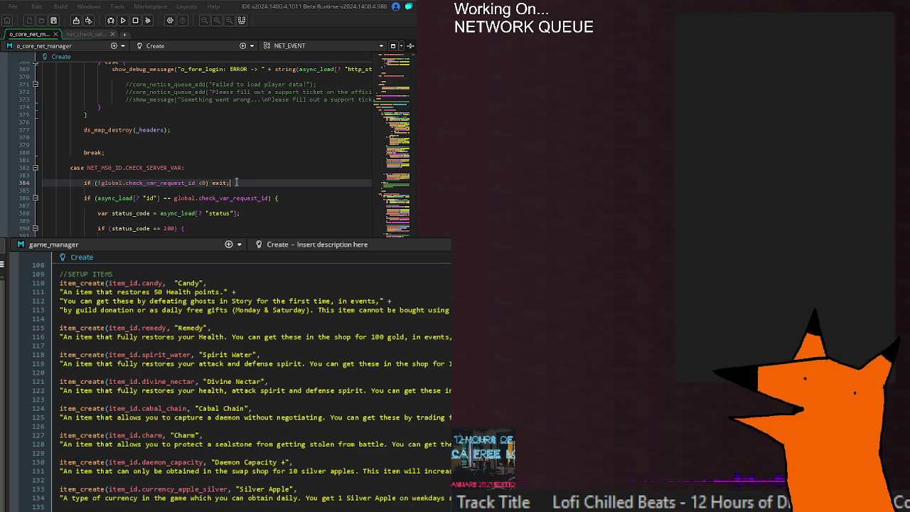
double_click(174, 184)
click(241, 182)
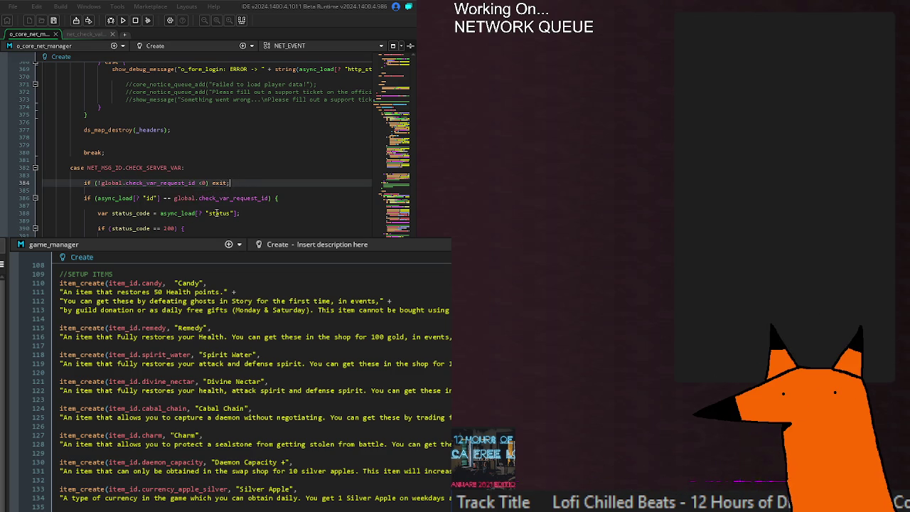
click(237, 213)
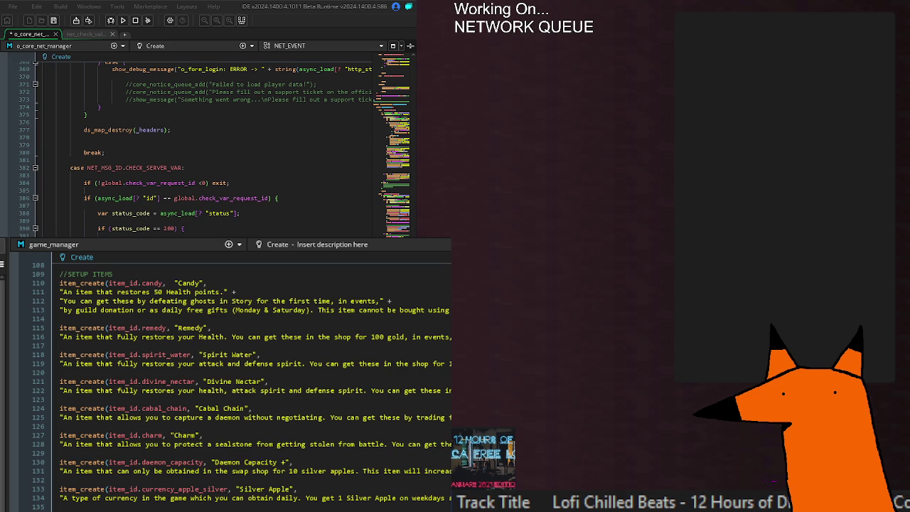
- Save the o_core_net_manager changes with Ctrl+S
key(ctrl+s)
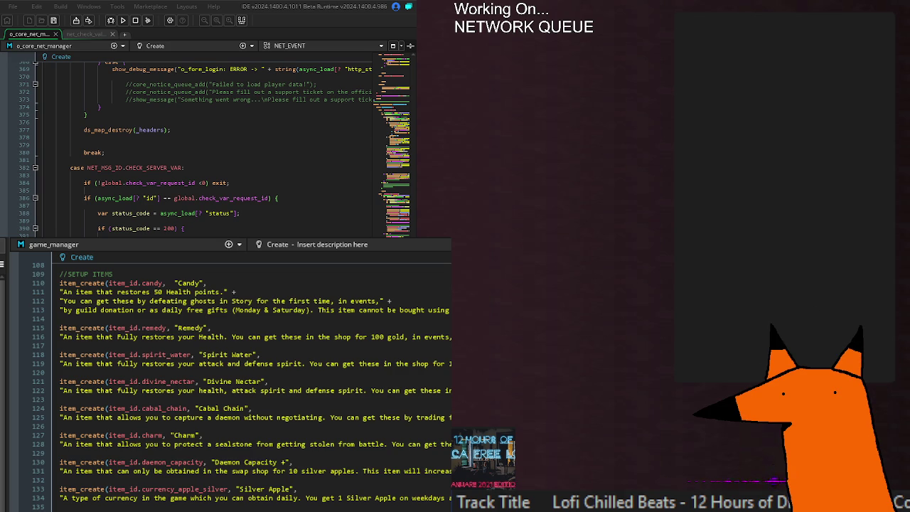
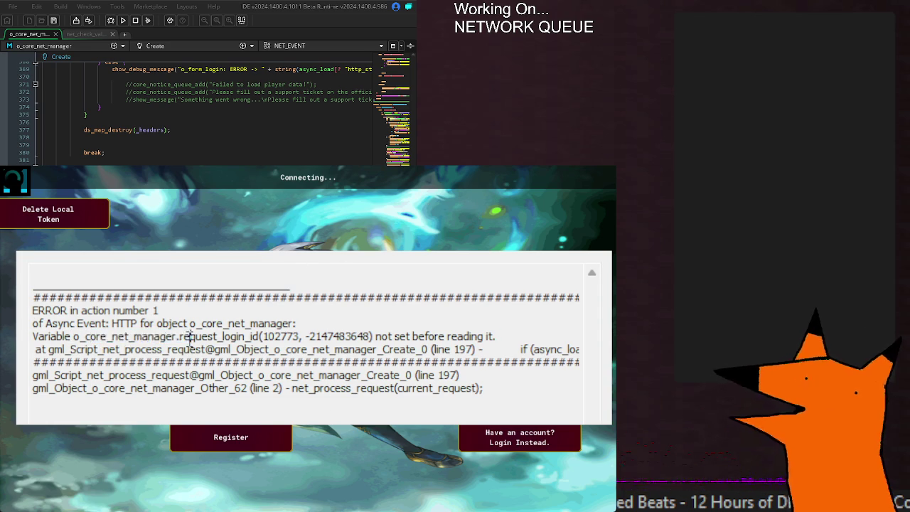
- Select the unset request_login_id variable name in the error message
double_click(255, 337)
drag(256, 337, 377, 337)
click(377, 337)
double_click(216, 337)
click(242, 337)
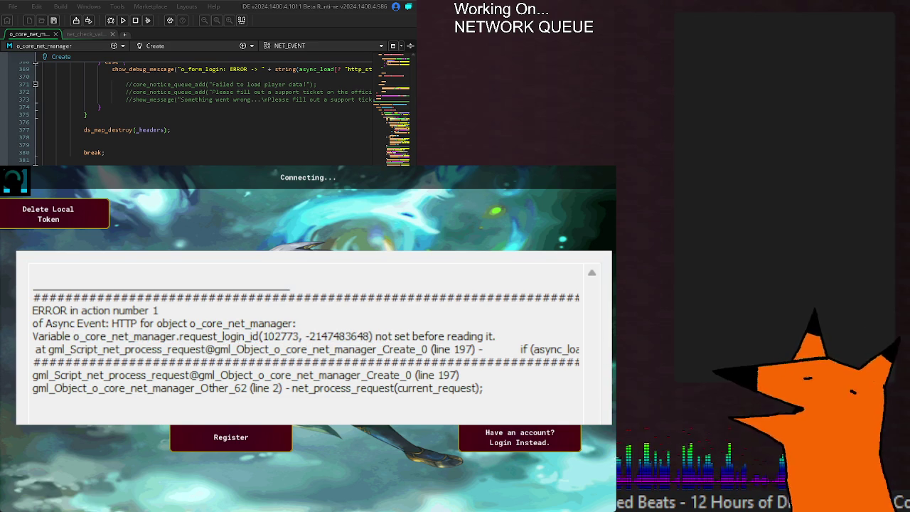
- Review the login handler's async_load code and save the Create event
double_click(318, 69)
scroll(214, 110, up, 20)
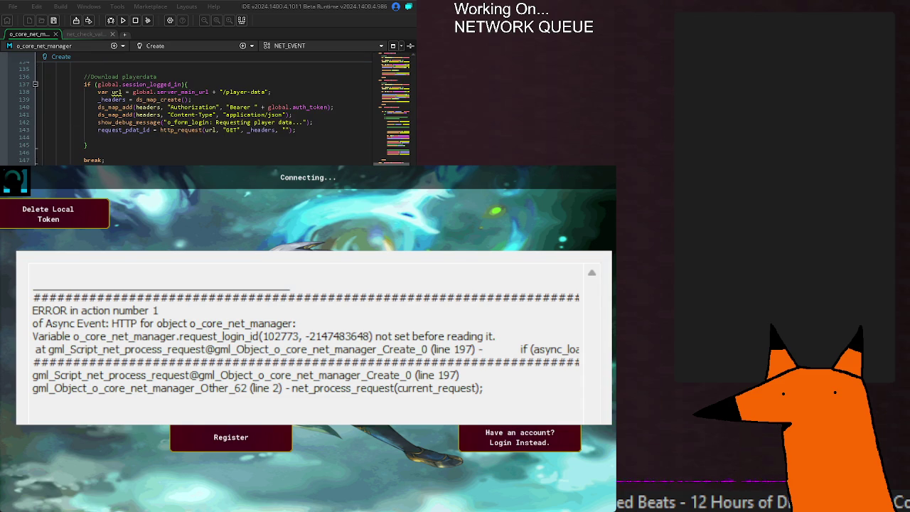
scroll(213, 110, down, 5)
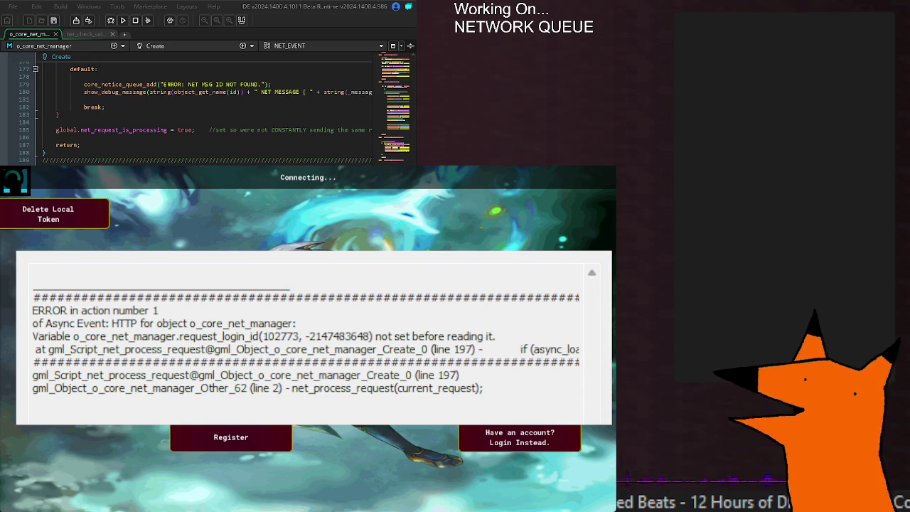
scroll(206, 110, up, 20)
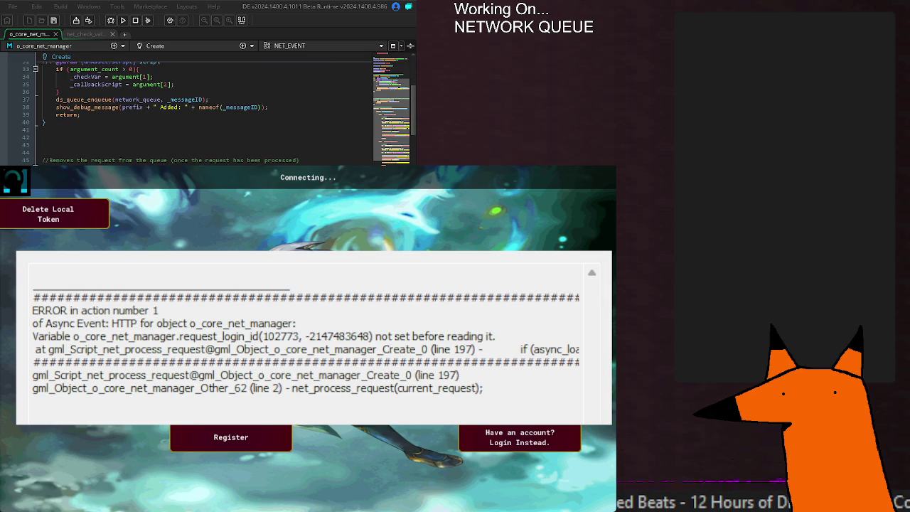
scroll(206, 111, up, 10)
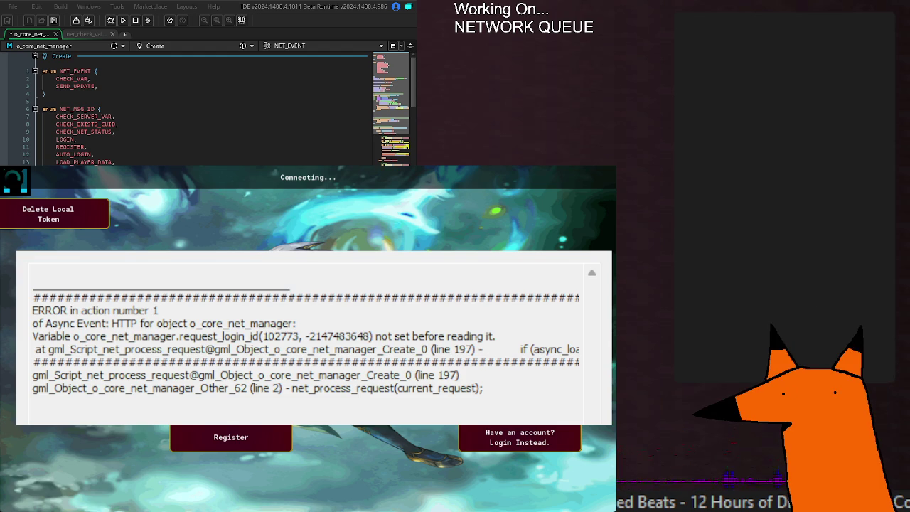
key(ctrl+s)
- Read the end of the error line and close the crashed game
drag(268, 356, 596, 353)
click(488, 350)
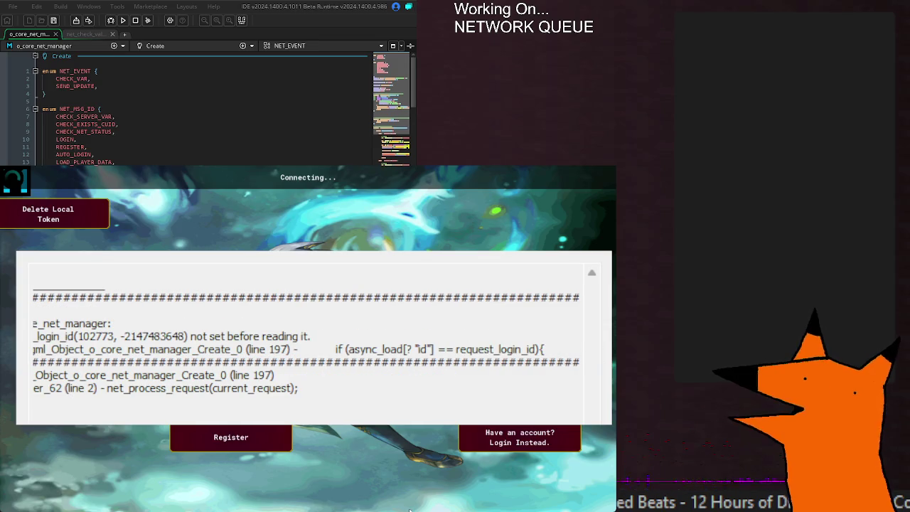
key(Escape)
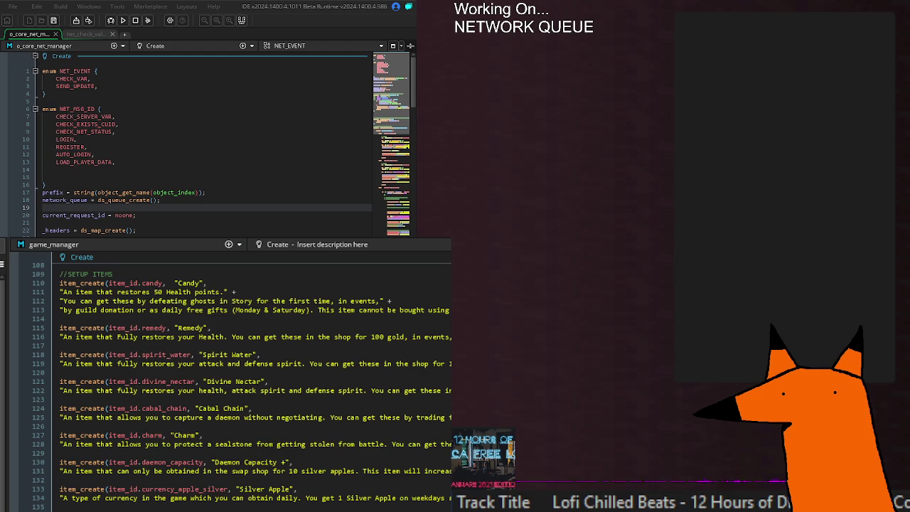
- Replace request_login_id in the login request with current_request_id
double_click(84, 215)
key(ctrl+c)
scroll(207, 142, down, 15)
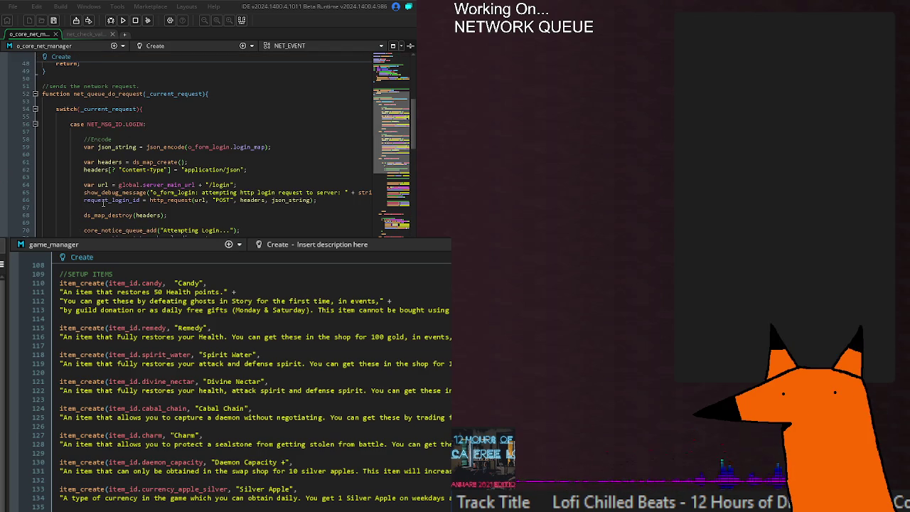
double_click(105, 200)
key(ctrl+v)
click(336, 201)
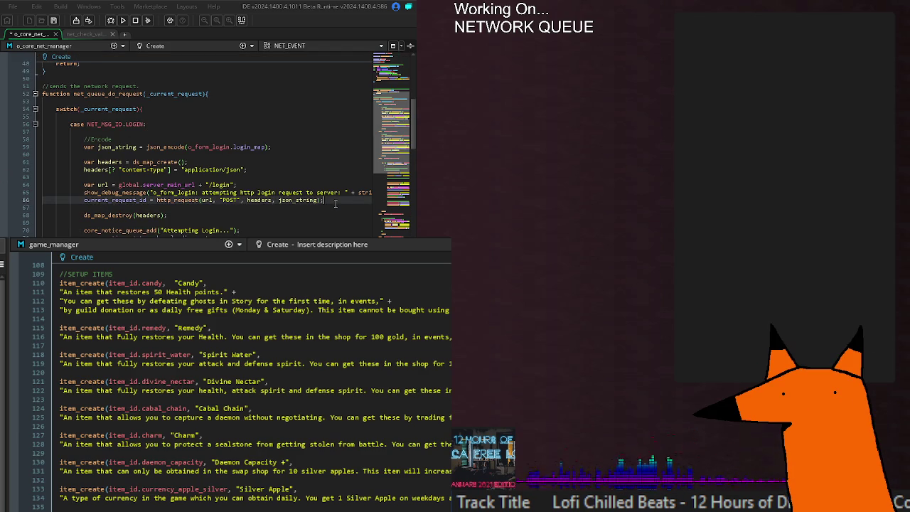
double_click(108, 200)
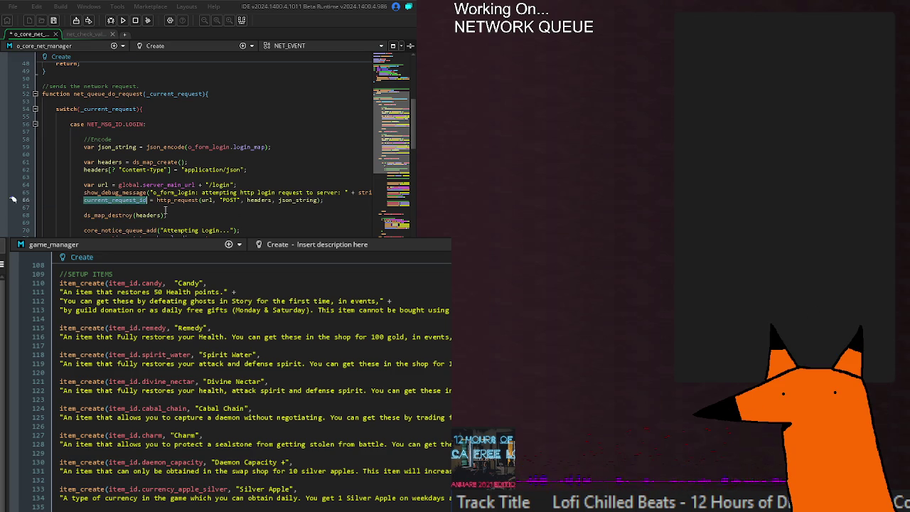
- Replace auto_login_request_id on line 255 with current_request_id
scroll(171, 213, down, 10)
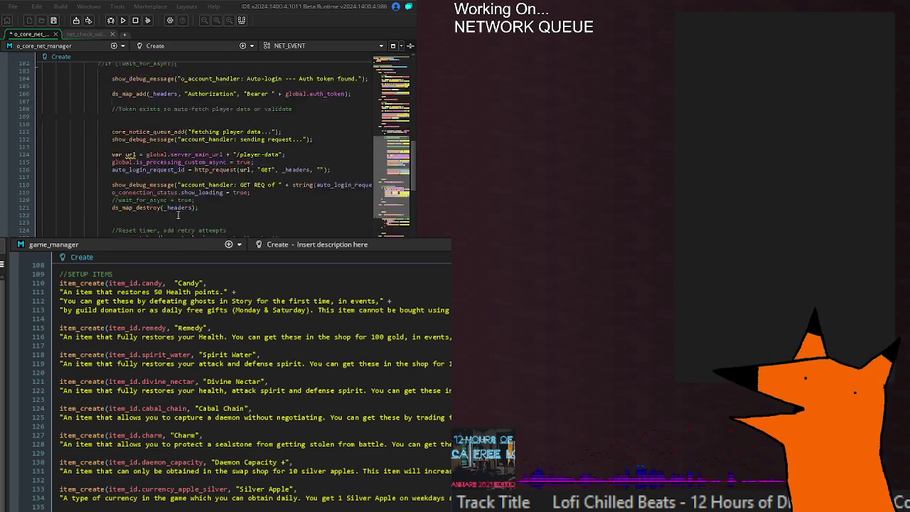
scroll(179, 214, down, 20)
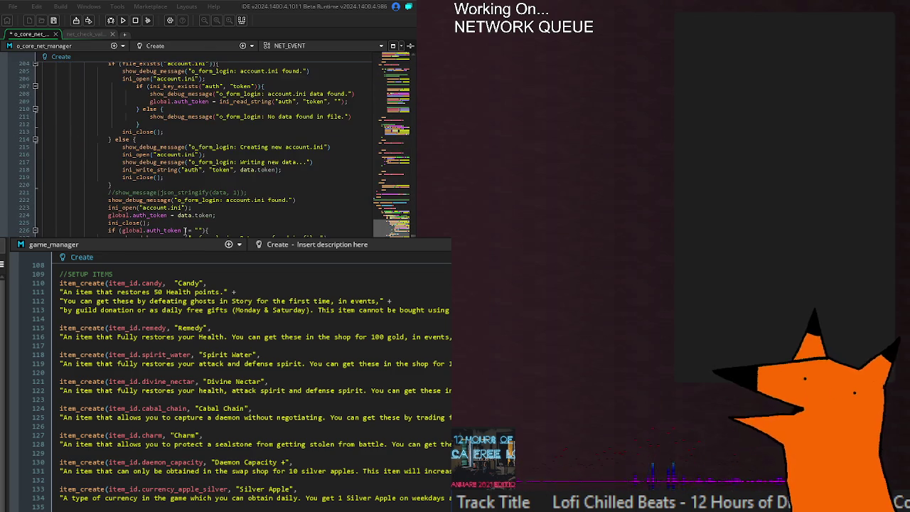
scroll(185, 230, down, 12)
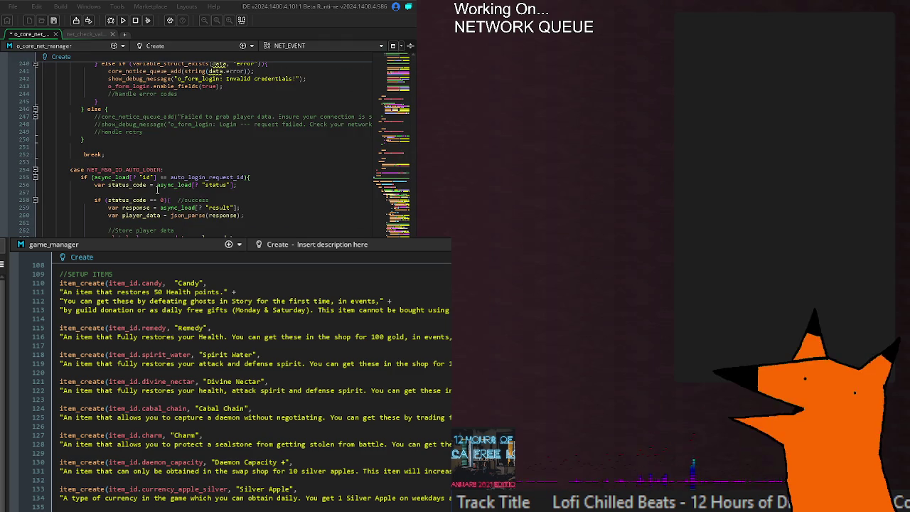
double_click(201, 178)
key(ctrl+v)
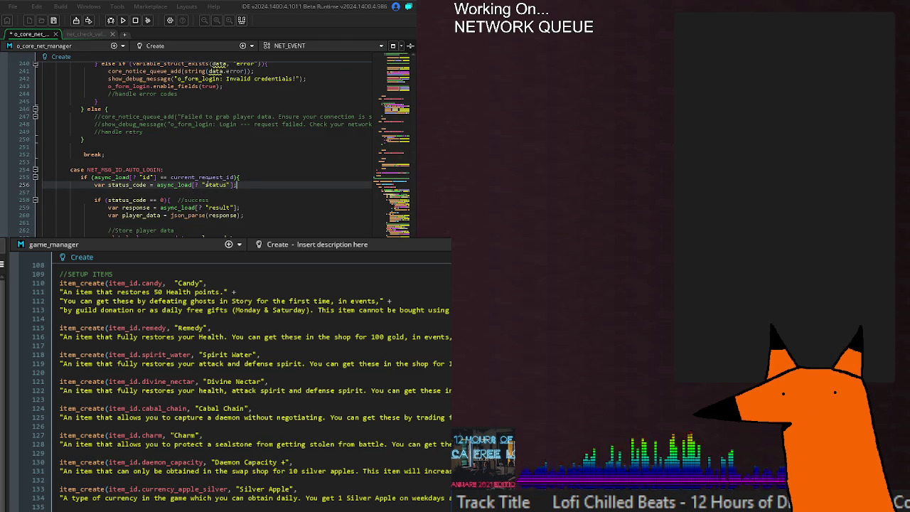
double_click(205, 177)
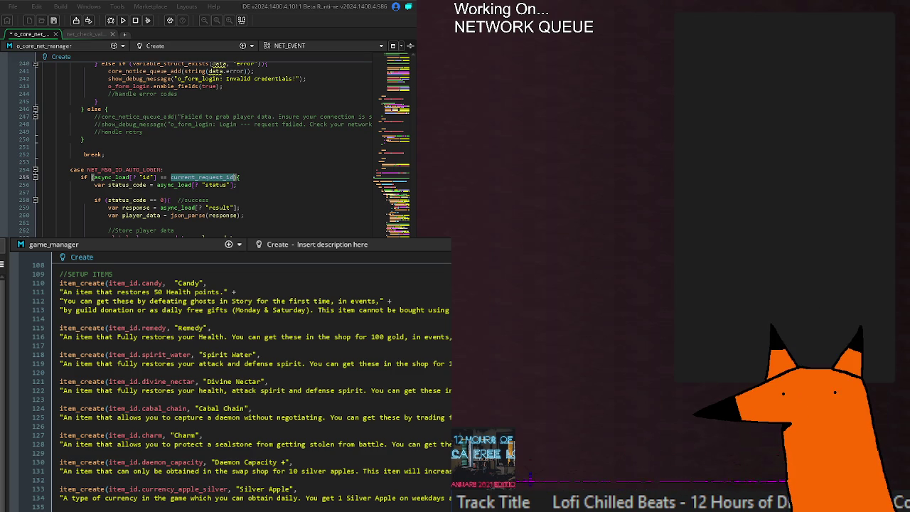
- Add 'current_request_id = noone;' after the dequeue line in net_queue_remove and save
key(alt+Left)
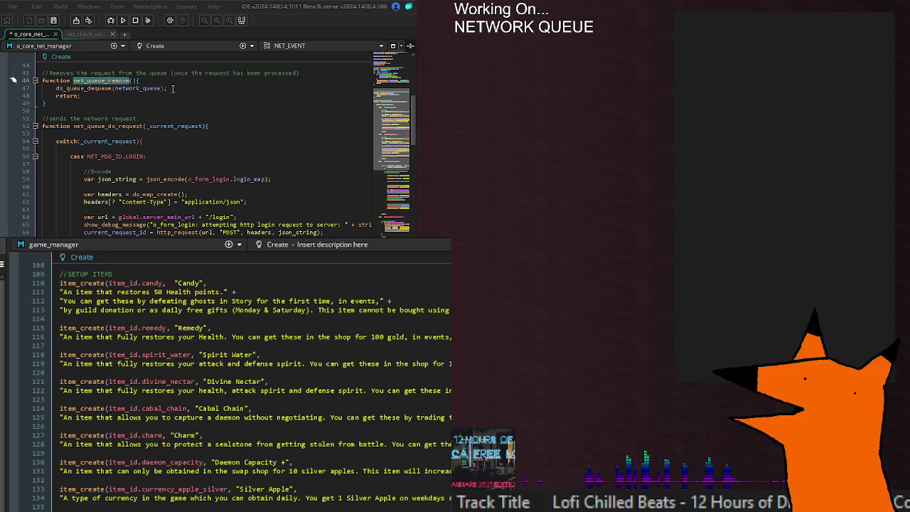
click(173, 88)
key(Return)
text(current_request_id = mp)
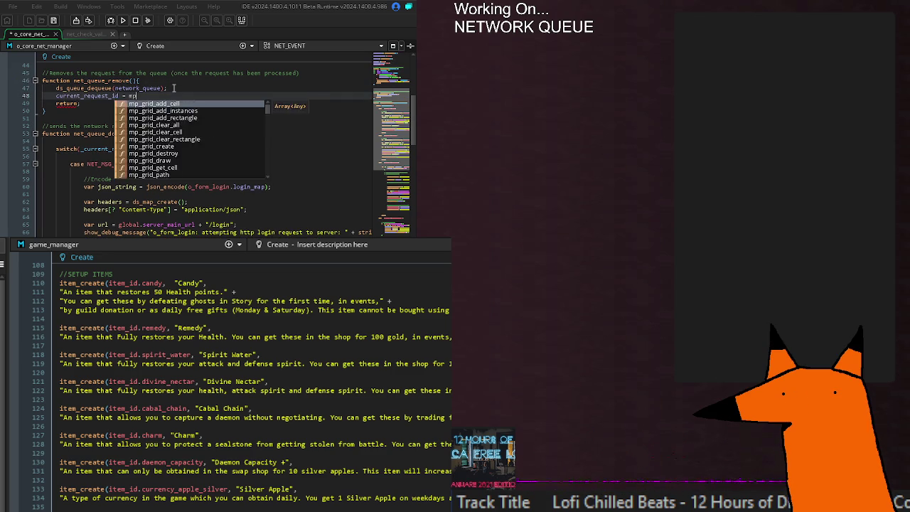
text(noone;)
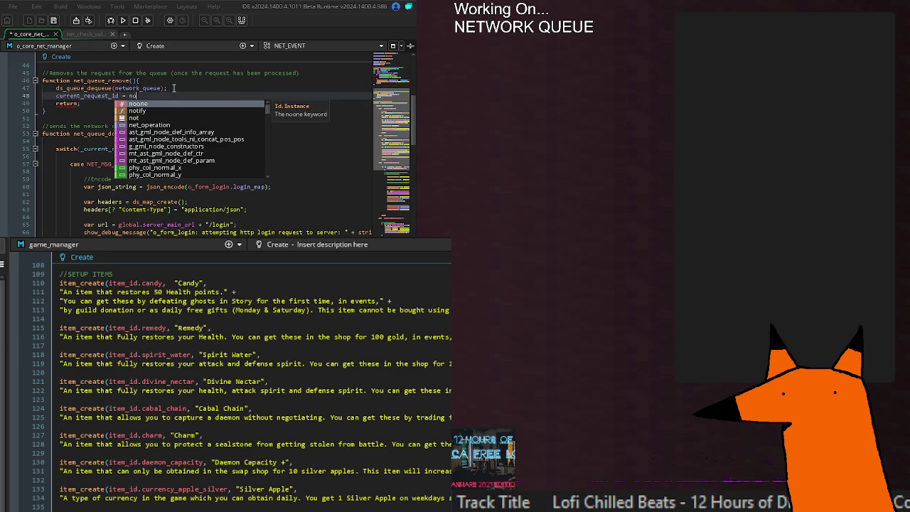
key(ctrl+s)
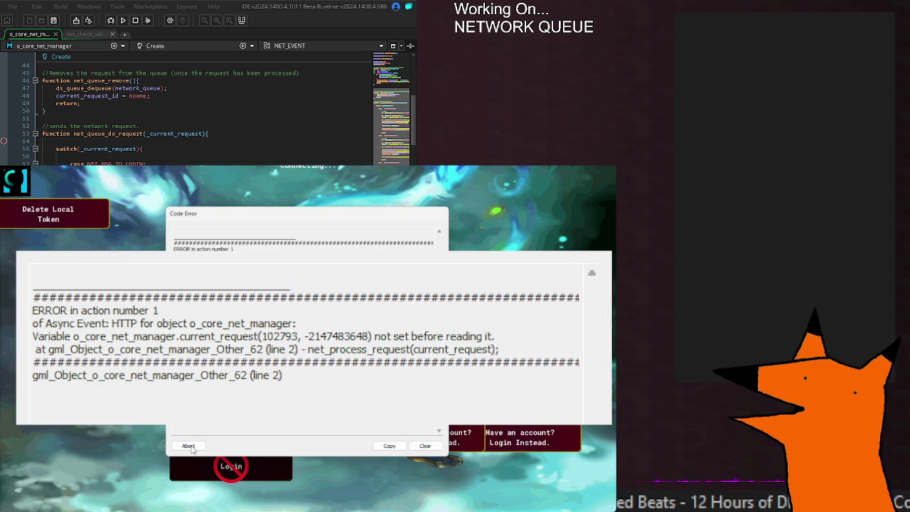
click(189, 447)
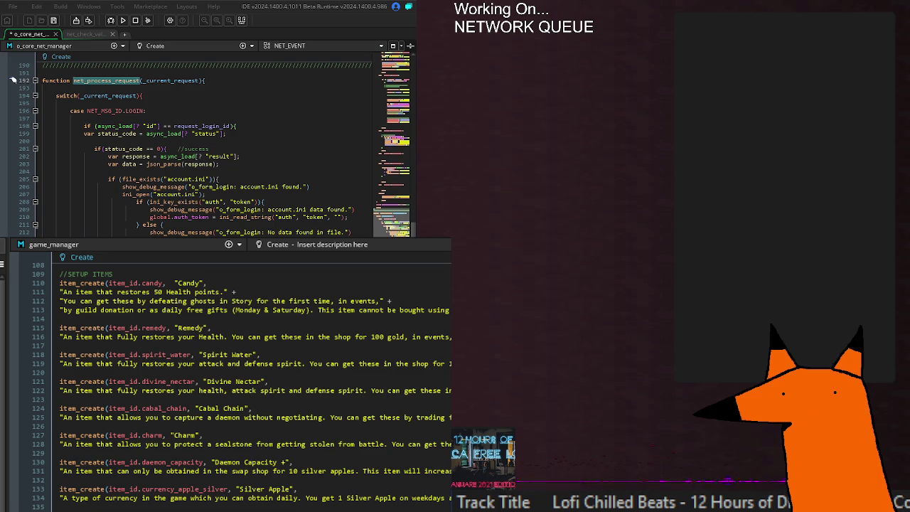
- Highlight current_request_id's uses and scroll to the end of the request function
click(76, 208)
scroll(76, 209, up, 20)
scroll(206, 142, up, 8)
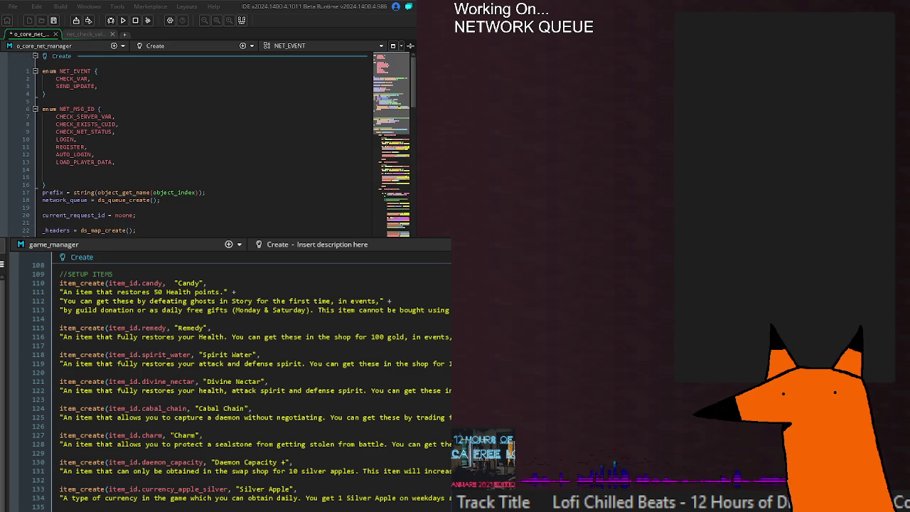
double_click(86, 215)
key(ctrl+c)
scroll(86, 212, down, 6)
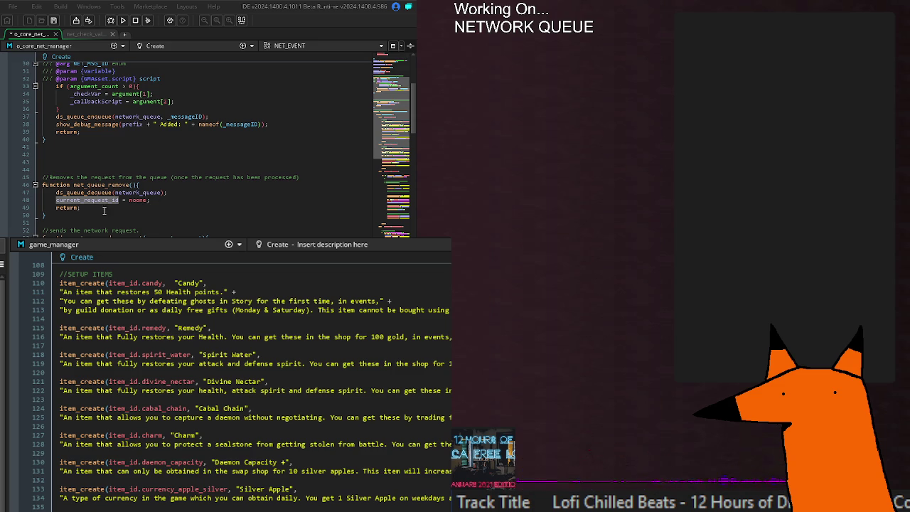
scroll(95, 202, down, 4)
scroll(95, 203, down, 2)
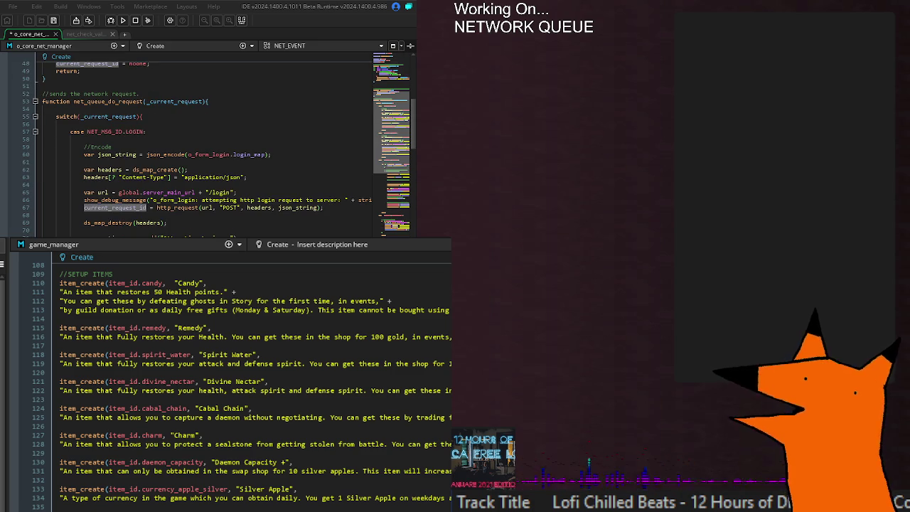
scroll(192, 143, down, 8)
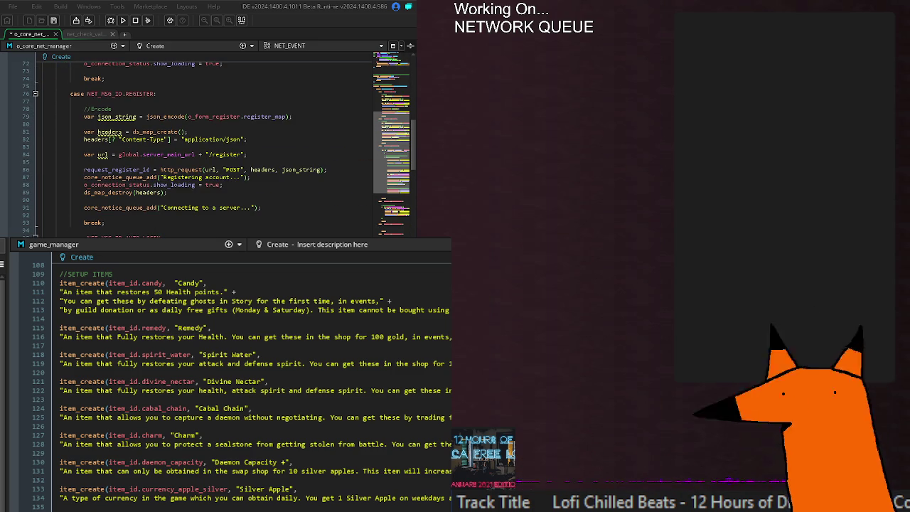
scroll(192, 143, down, 2)
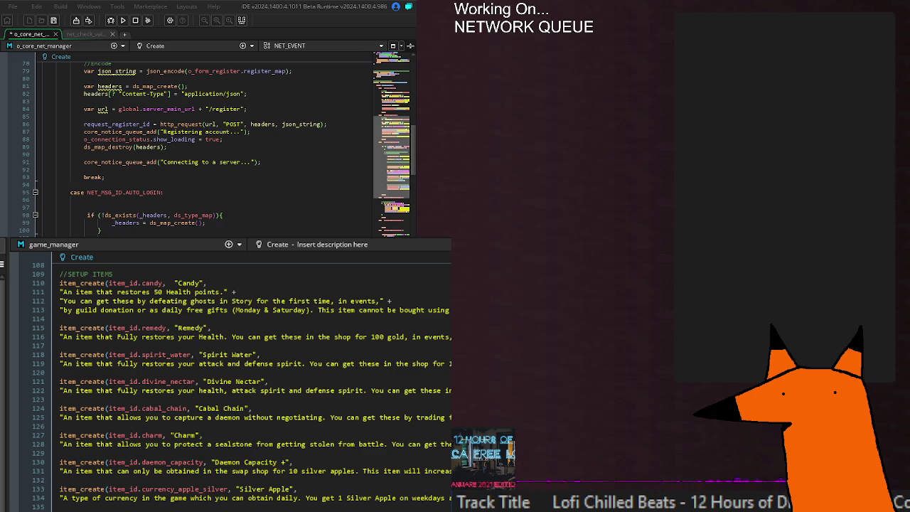
scroll(206, 142, down, 2)
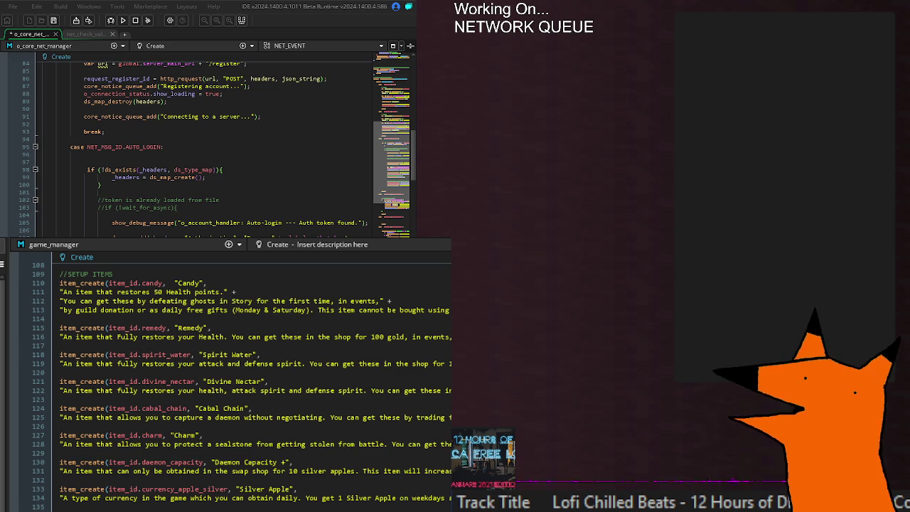
- Replace the LOGIN case's request id on line 198 with current_request_id
scroll(207, 142, right, 3)
scroll(150, 149, right, 1)
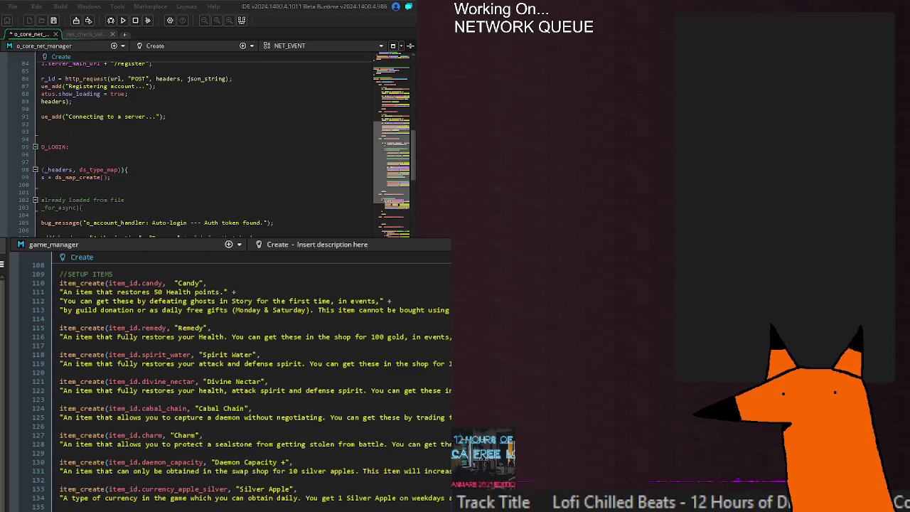
scroll(207, 142, left, 4)
scroll(206, 143, down, 4)
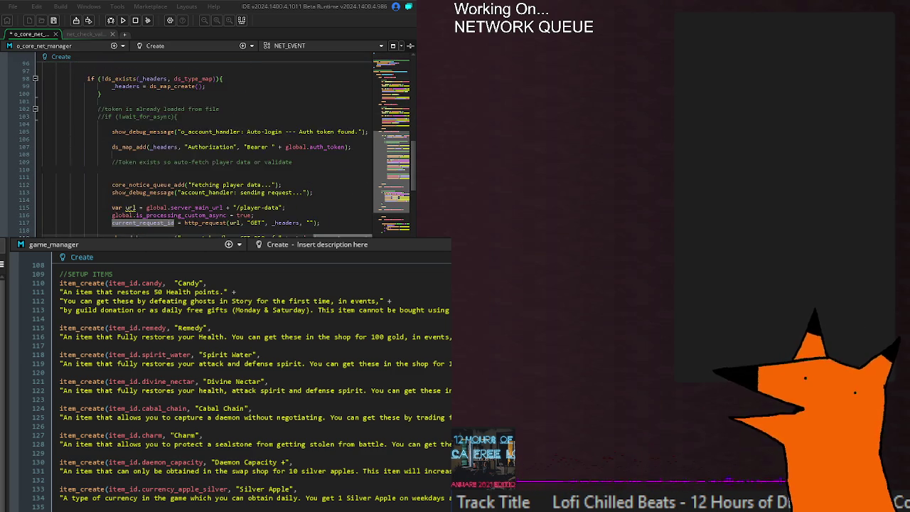
scroll(206, 142, down, 8)
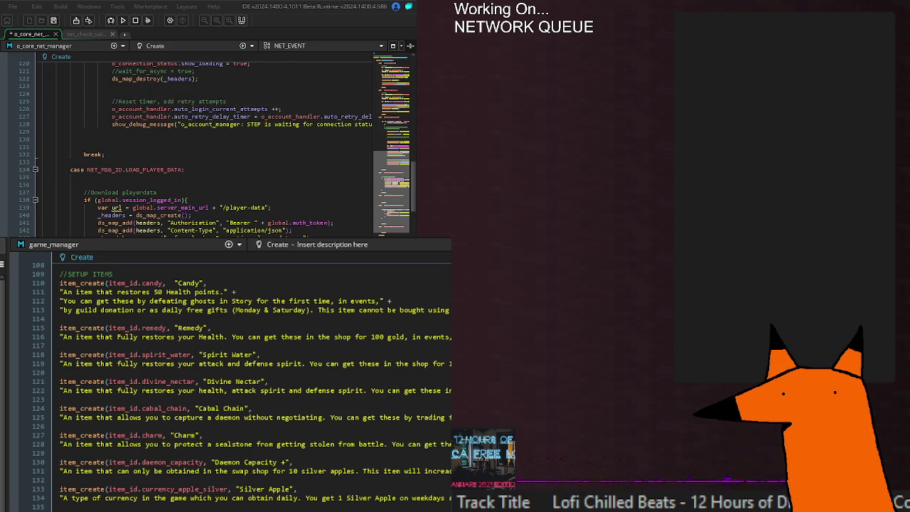
scroll(207, 142, down, 8)
scroll(254, 225, down, 2)
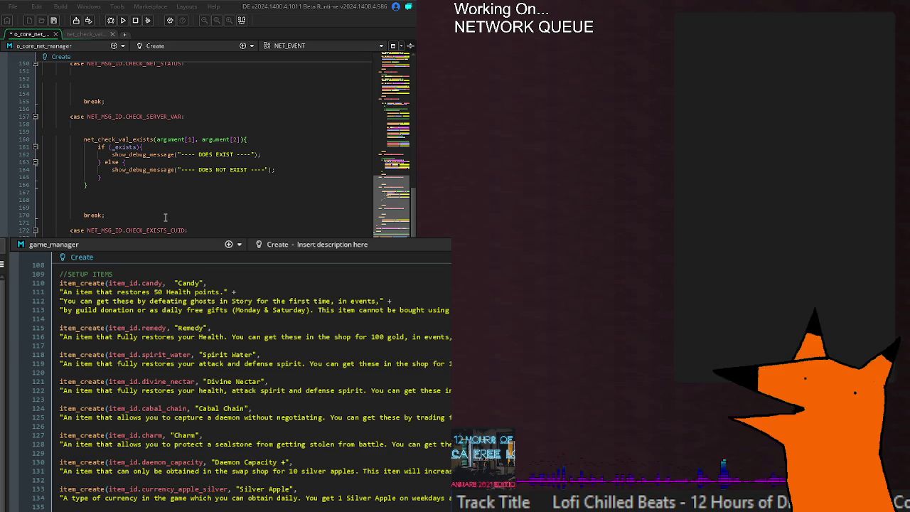
scroll(165, 217, right, 3)
scroll(207, 149, left, 3)
scroll(206, 149, down, 8)
scroll(215, 175, down, 4)
double_click(200, 154)
key(ctrl+v)
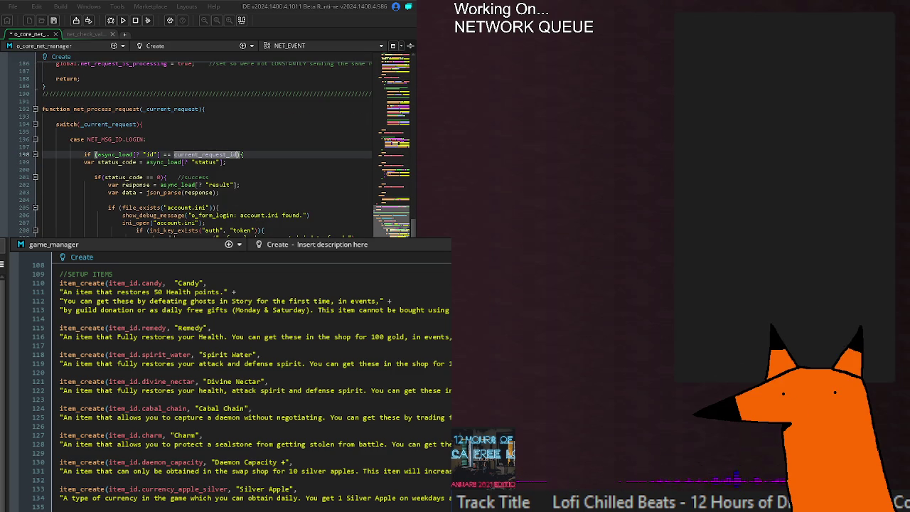
- Review the serialization code around lines 279–281 in net_process_request
scroll(207, 150, down, 4)
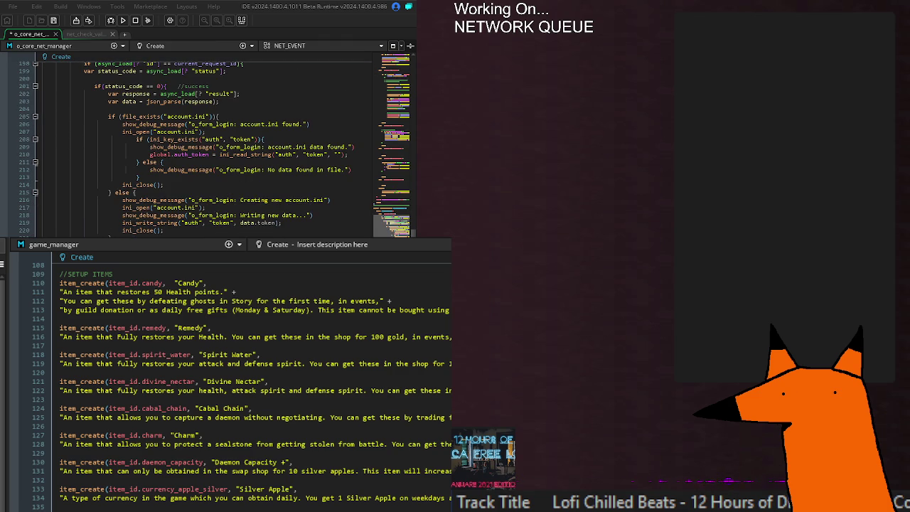
scroll(207, 149, up, 6)
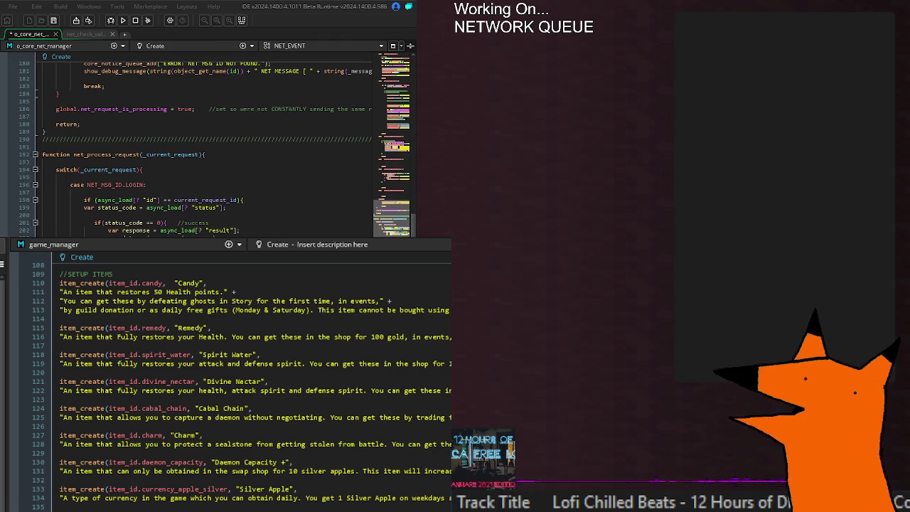
scroll(207, 149, down, 10)
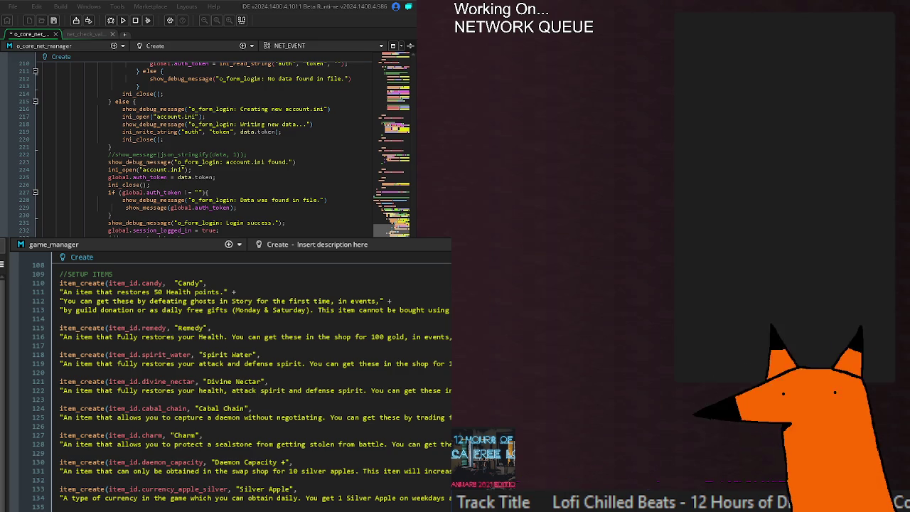
scroll(206, 150, down, 6)
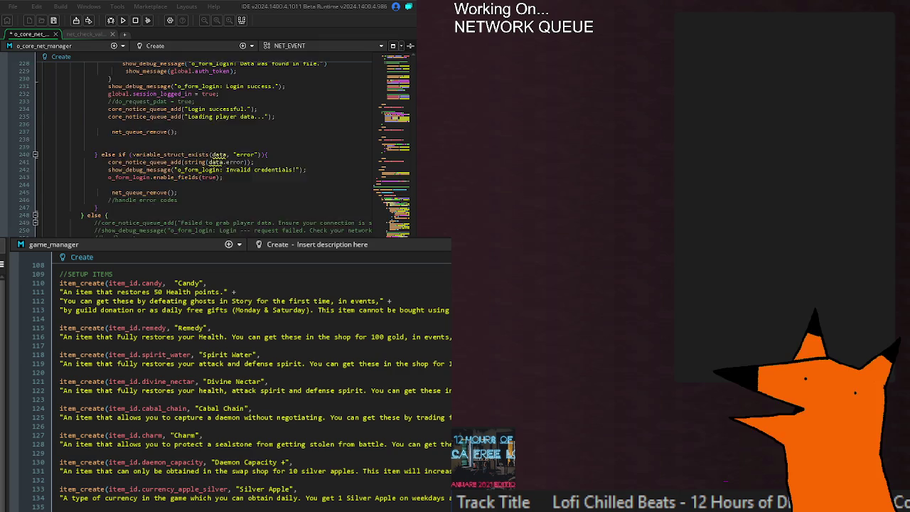
scroll(206, 150, down, 4)
scroll(150, 225, down, 6)
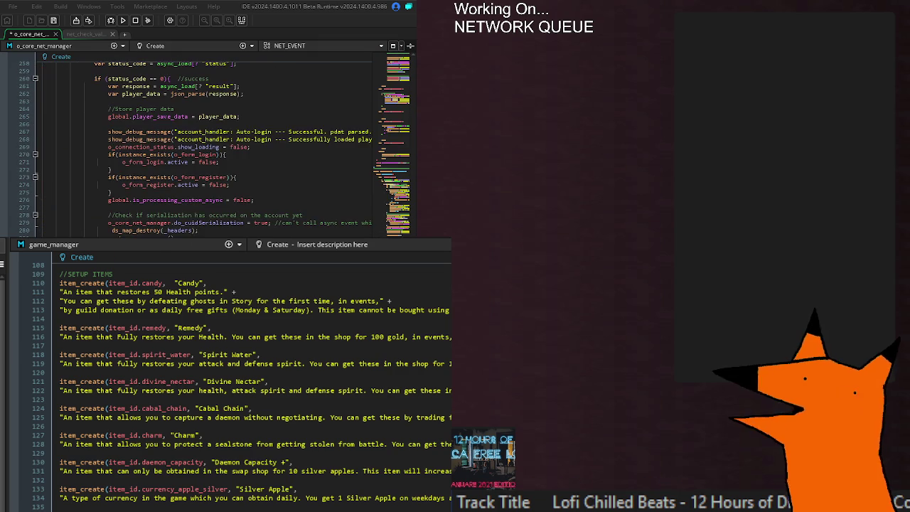
click(282, 222)
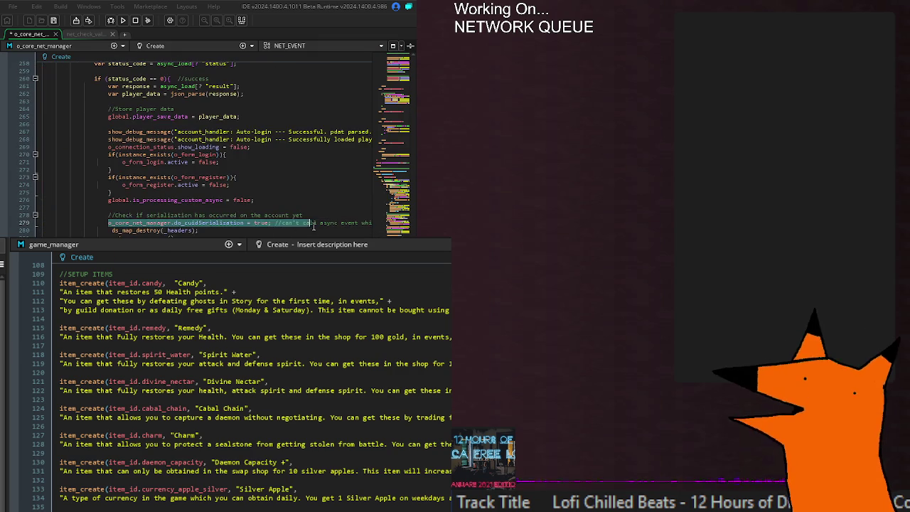
scroll(249, 225, right, 3)
scroll(249, 225, left, 3)
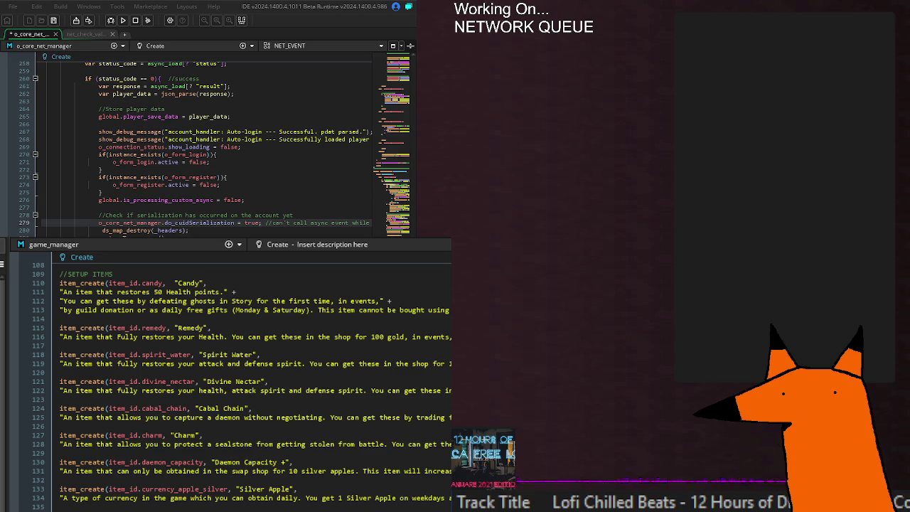
click(210, 235)
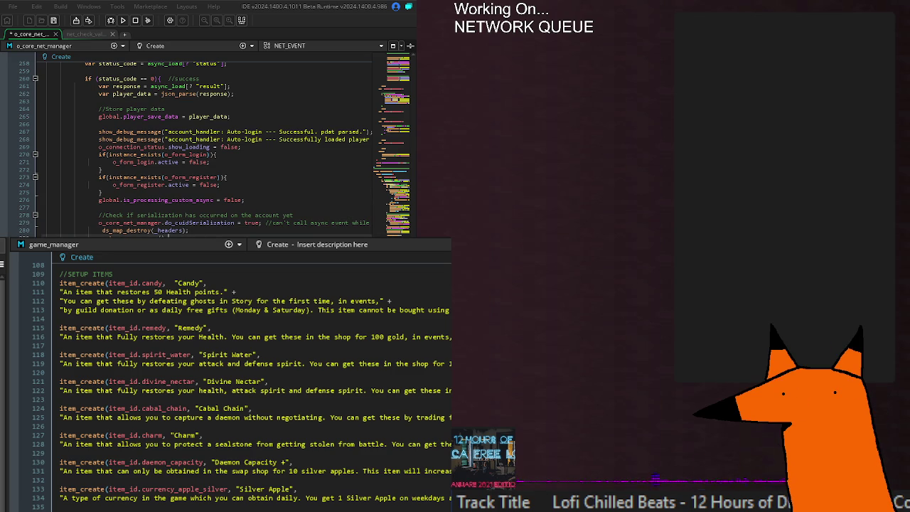
- Replace request_register_id (line 311) and request_pdat_id (line 353) with current_request_id
scroll(206, 149, down, 6)
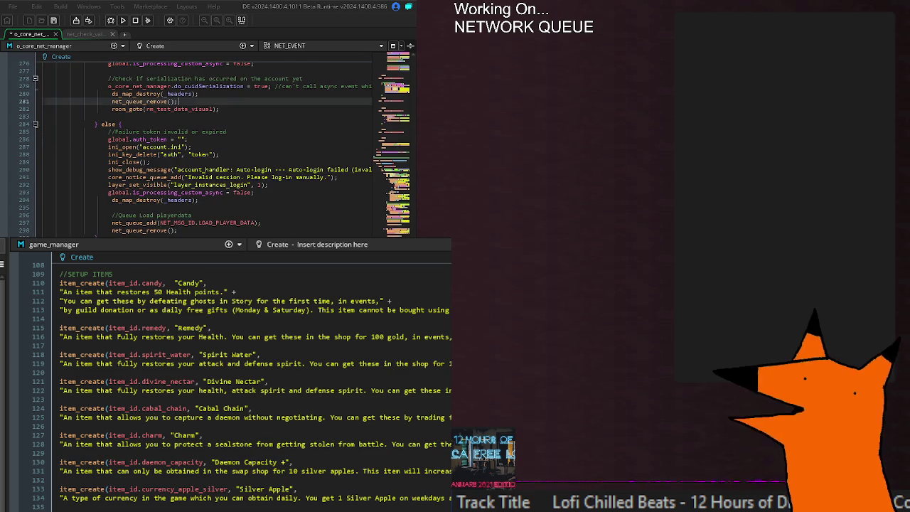
scroll(217, 148, down, 8)
double_click(217, 147)
key(ctrl+v)
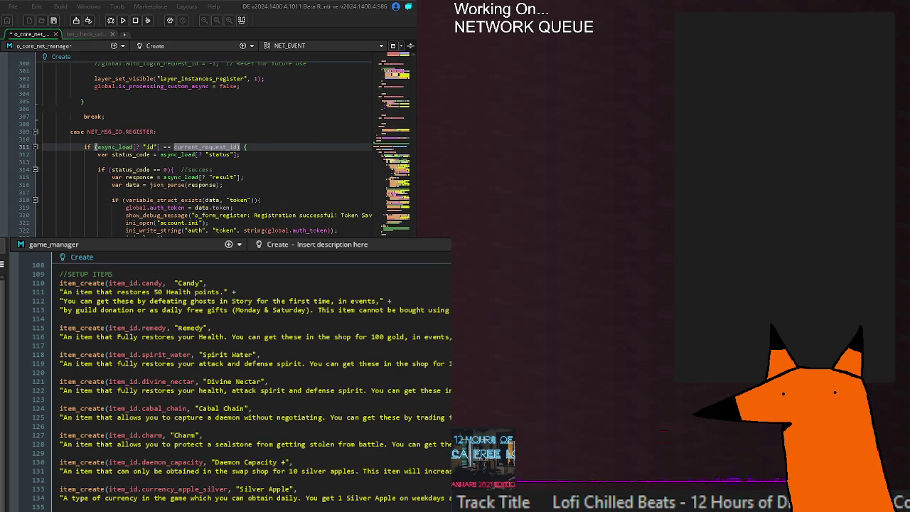
scroll(217, 148, down, 12)
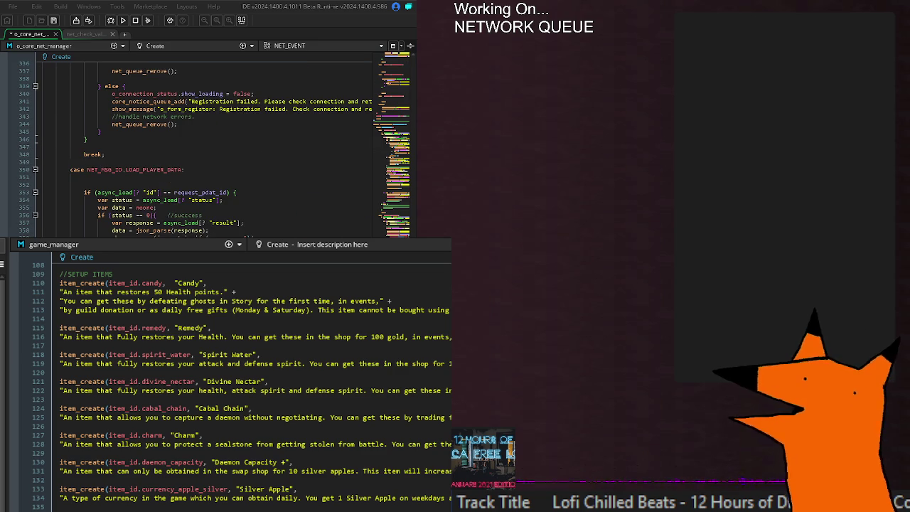
double_click(214, 192)
key(ctrl+v)
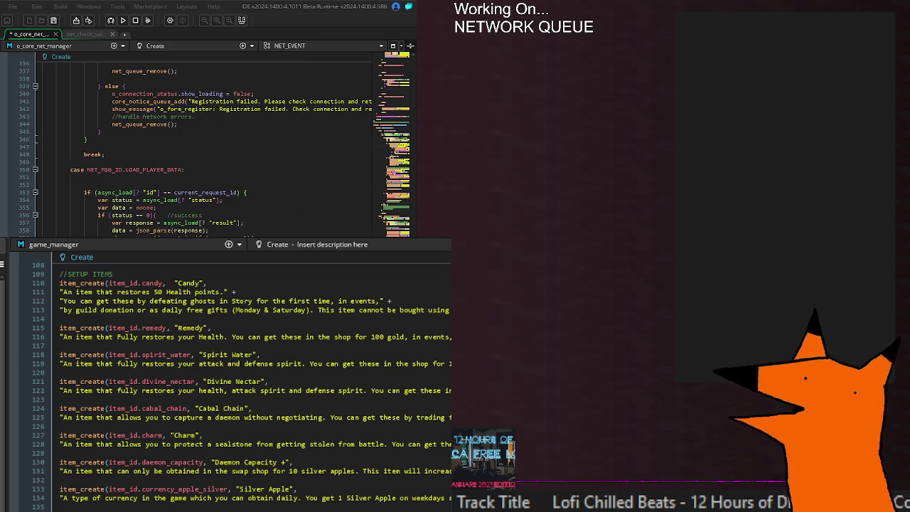
scroll(206, 148, down, 6)
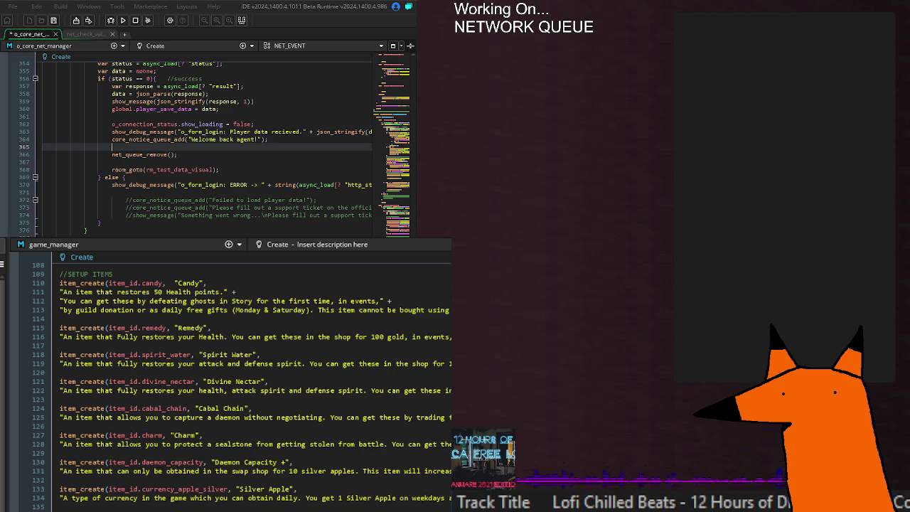
scroll(206, 148, up, 8)
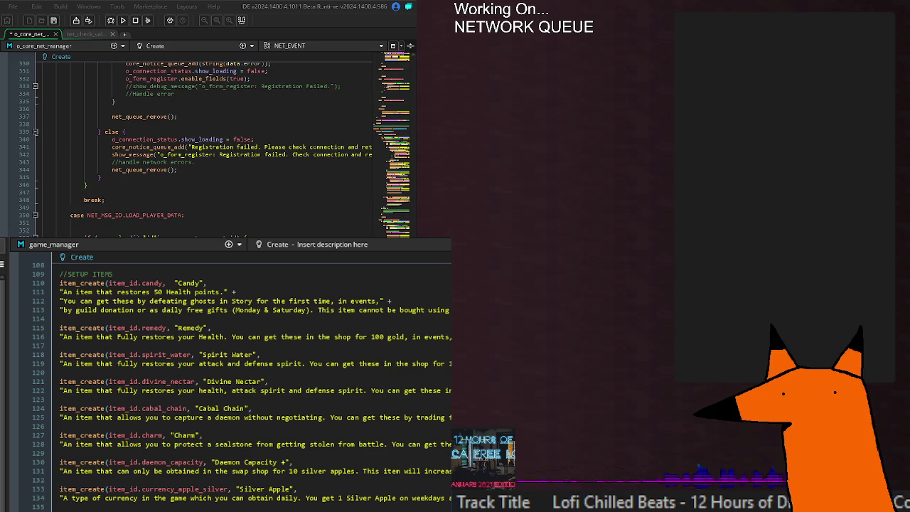
scroll(207, 148, down, 14)
scroll(131, 207, up, 2)
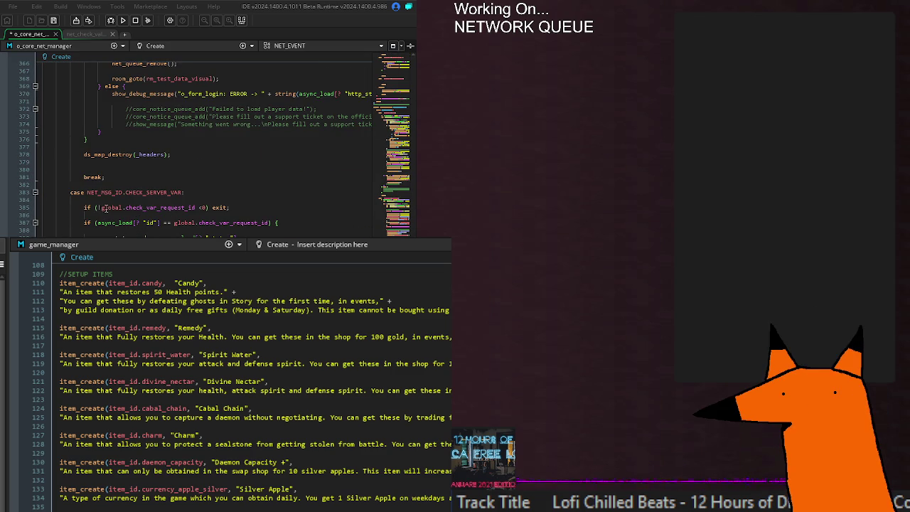
- Replace global.check_var_request_id on lines 385 and 387 with current_request_id and save
drag(98, 208, 195, 208)
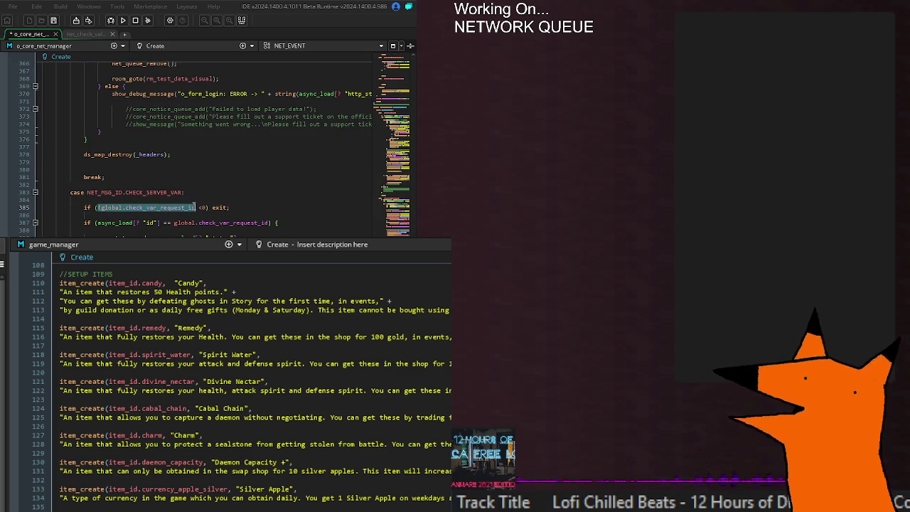
text(current_request_id)
click(195, 207)
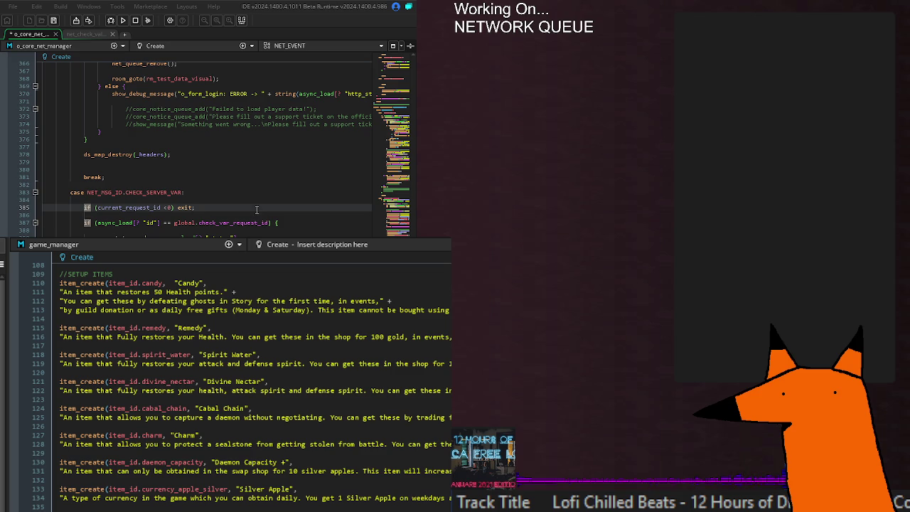
drag(174, 222, 268, 224)
text(current_request_id)
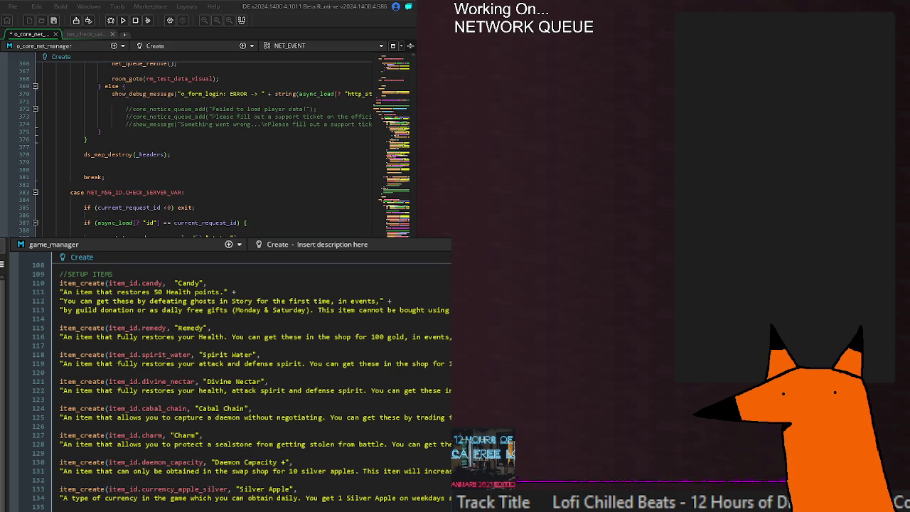
key(ctrl+s)
scroll(199, 150, down, 4)
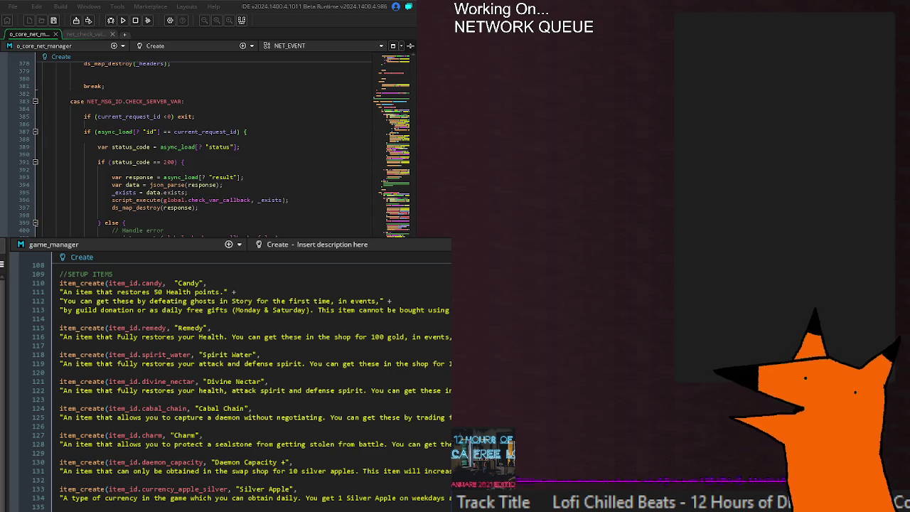
scroll(199, 143, down, 6)
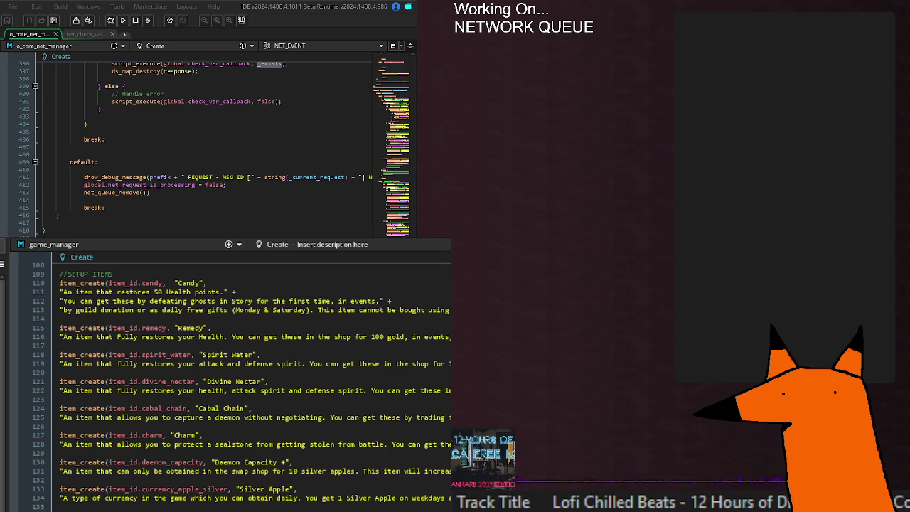
scroll(199, 142, down, 8)
- Rename exists to _exists on line 442 of net_callback_cuid and check its uses
click(167, 154)
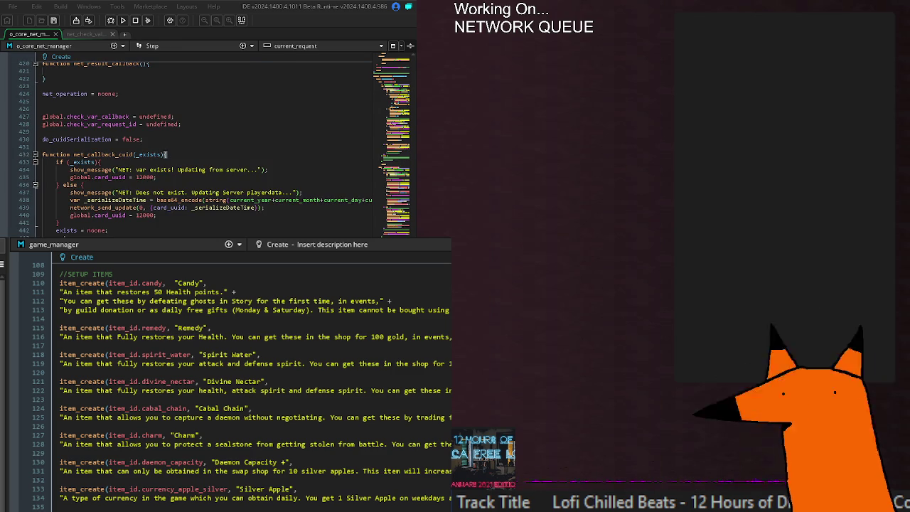
key(ctrl+s)
double_click(62, 230)
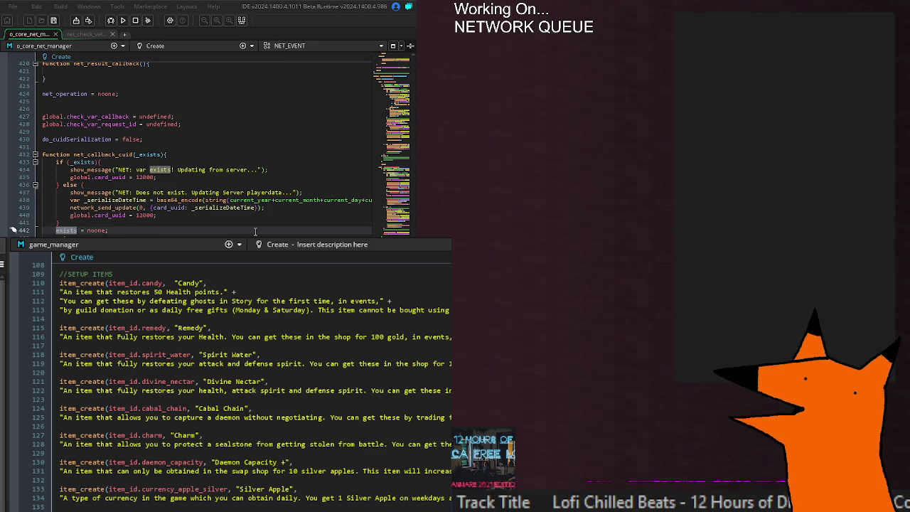
key(Left)
text(_)
click(209, 193)
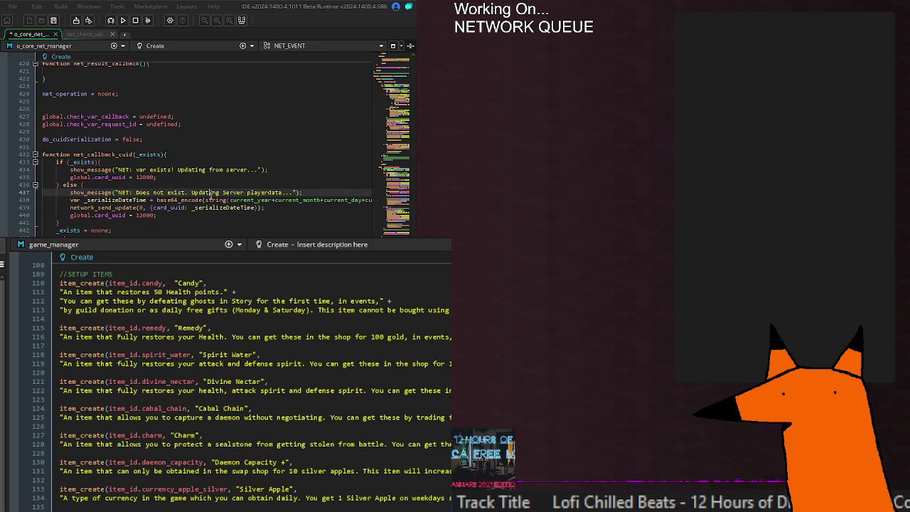
double_click(147, 155)
click(147, 155)
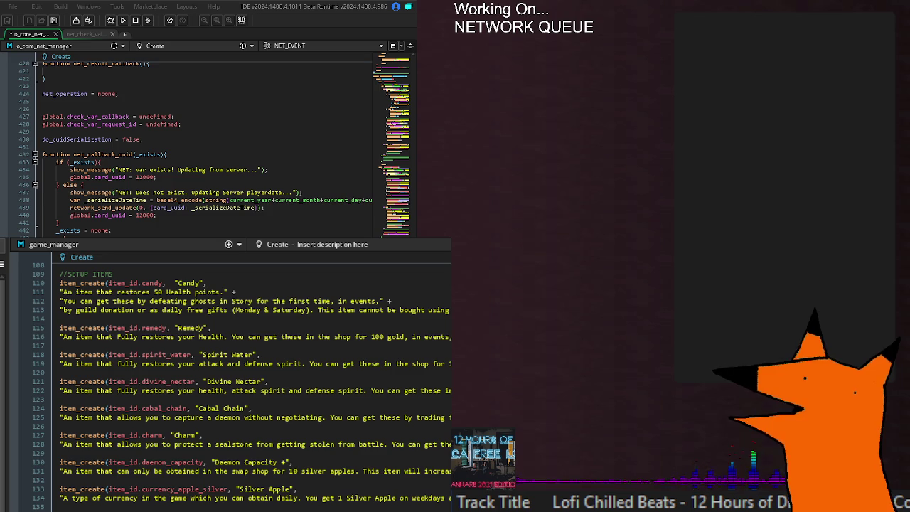
- Save the net manager and build and run the game to test
drag(56, 230, 112, 230)
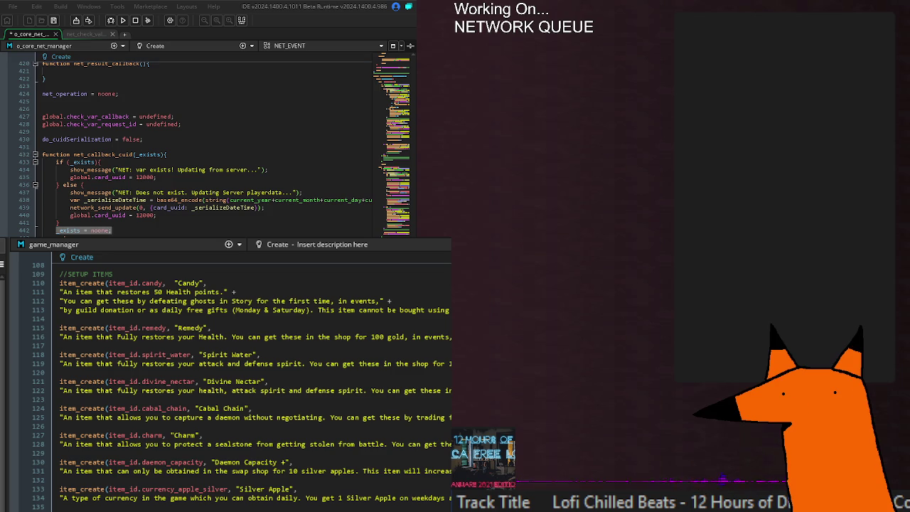
click(210, 229)
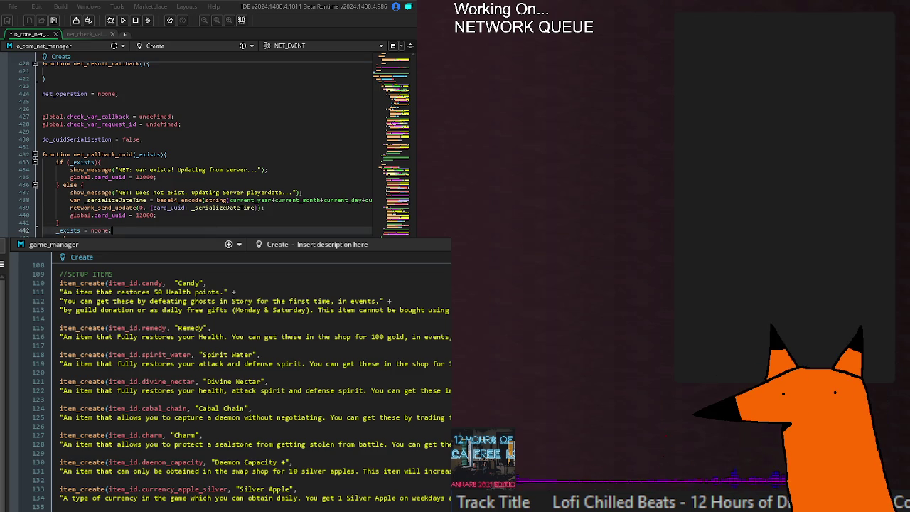
key(ctrl+s)
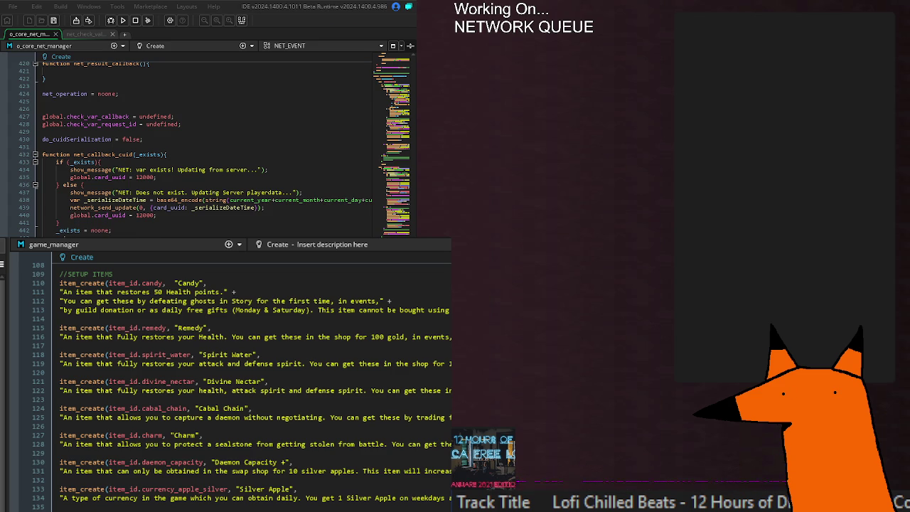
key(ctrl+Home)
key(ctrl+End)
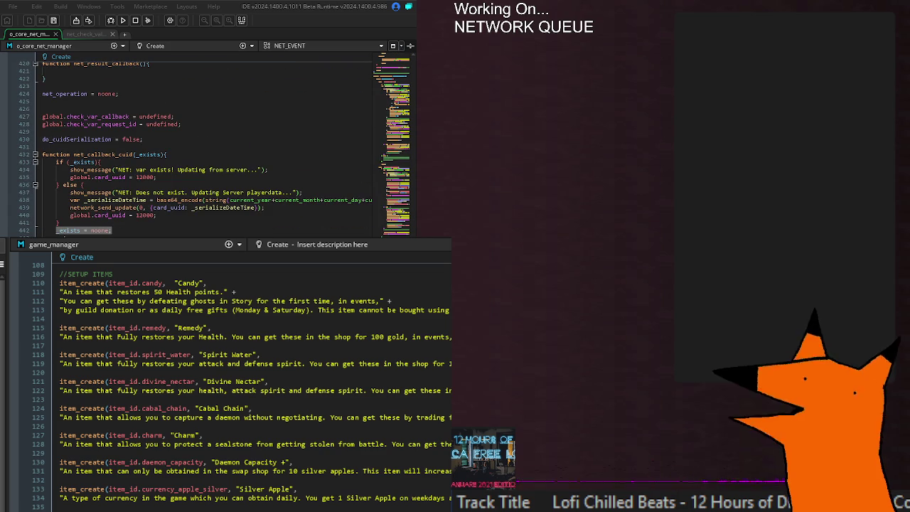
click(123, 20)
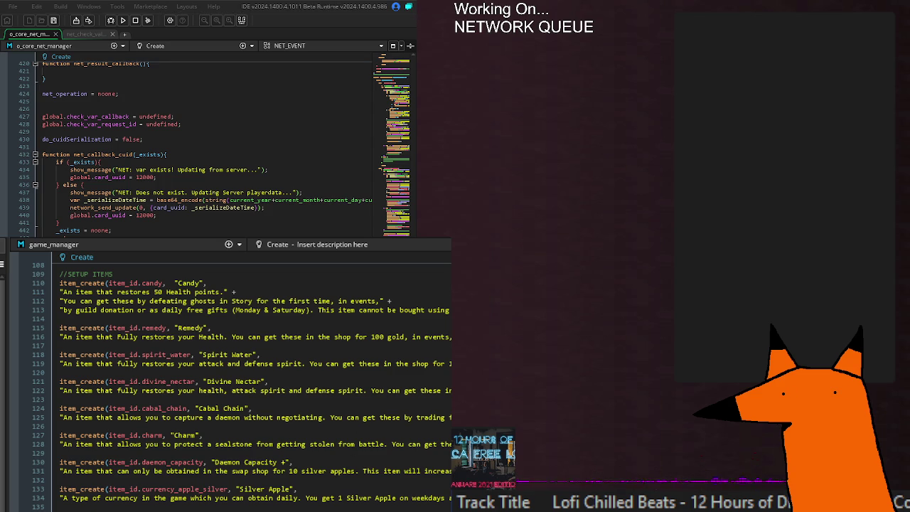
- Select the failing current_request call in the error message and close the crashed game
scroll(235, 384, down, 10)
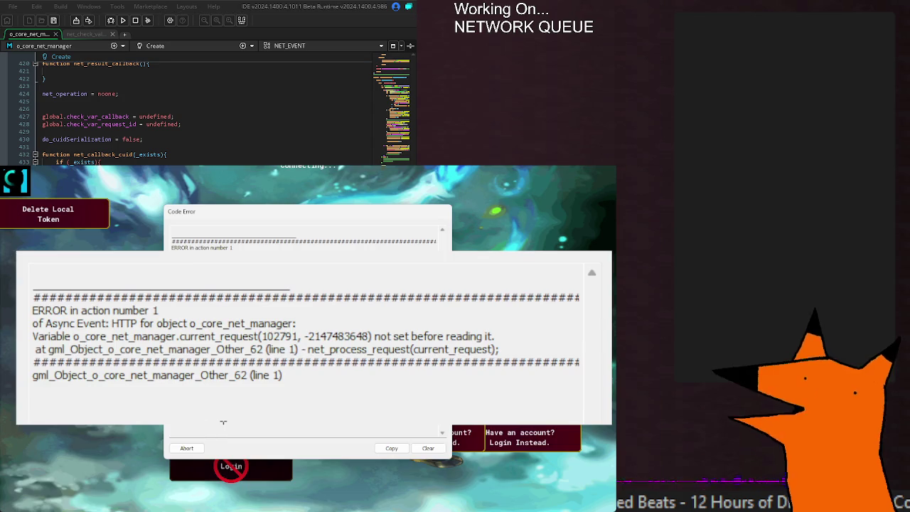
mouse_move(300, 349)
mouse_down()
mouse_move(520, 344)
mouse_move(473, 370)
mouse_up()
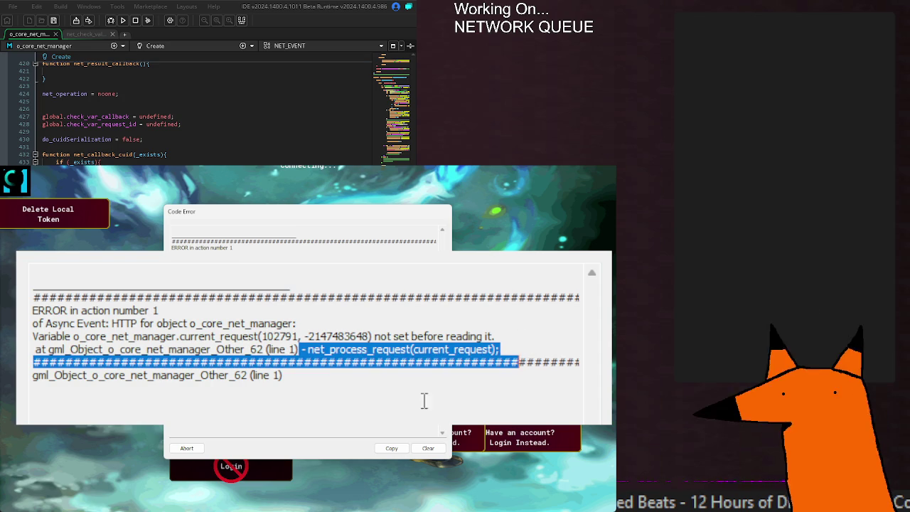
key(alt+F4)
scroll(206, 142, down, 4)
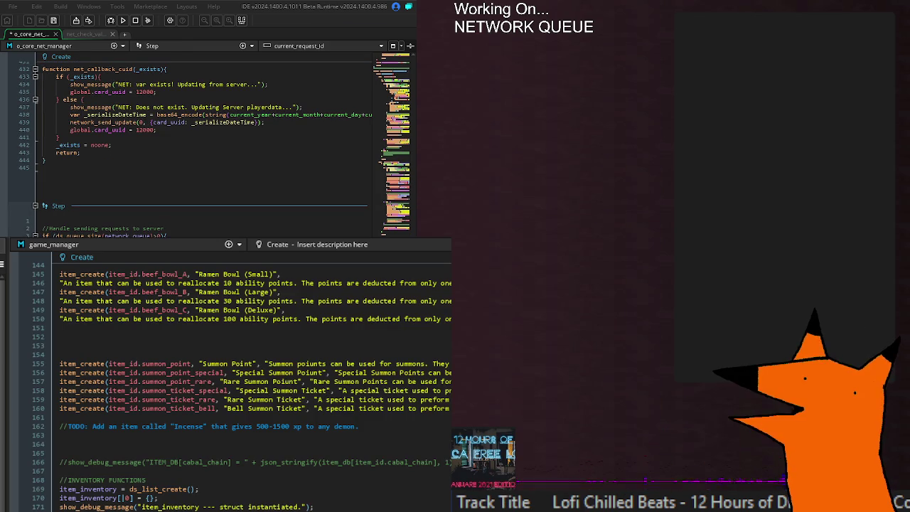
- Run the game with F5, then close it once it hangs on Connecting..
key(F5)
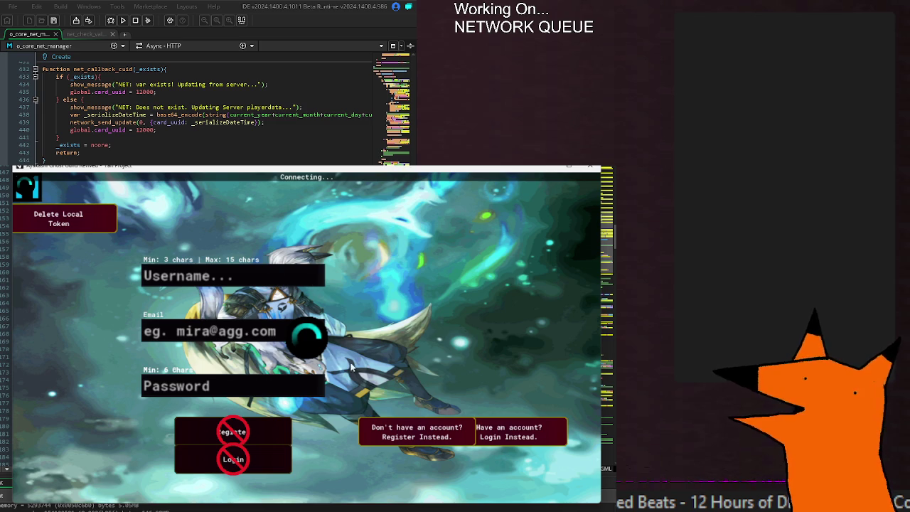
key(Escape)
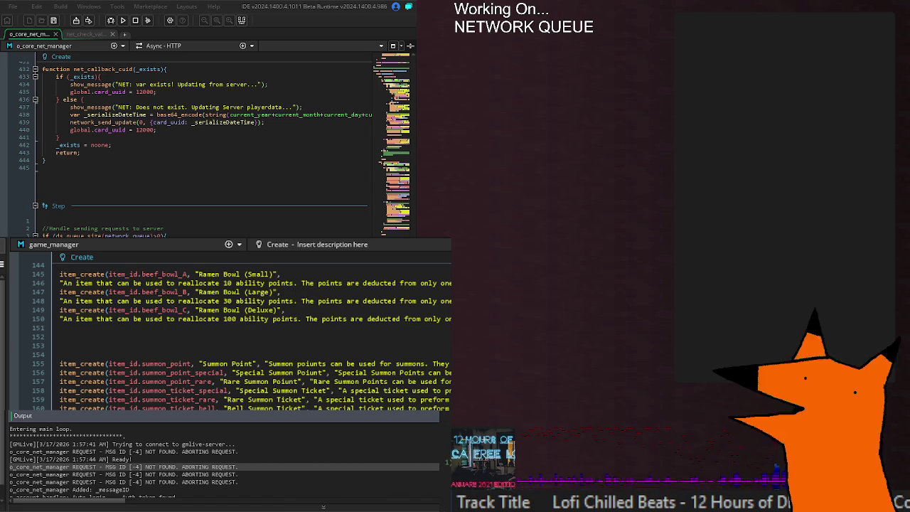
scroll(245, 442, down, 1)
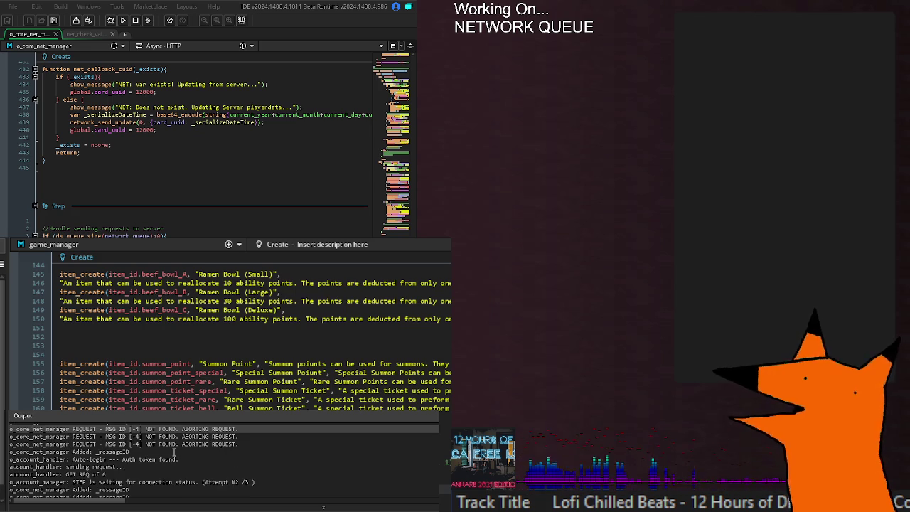
click(174, 453)
click(146, 467)
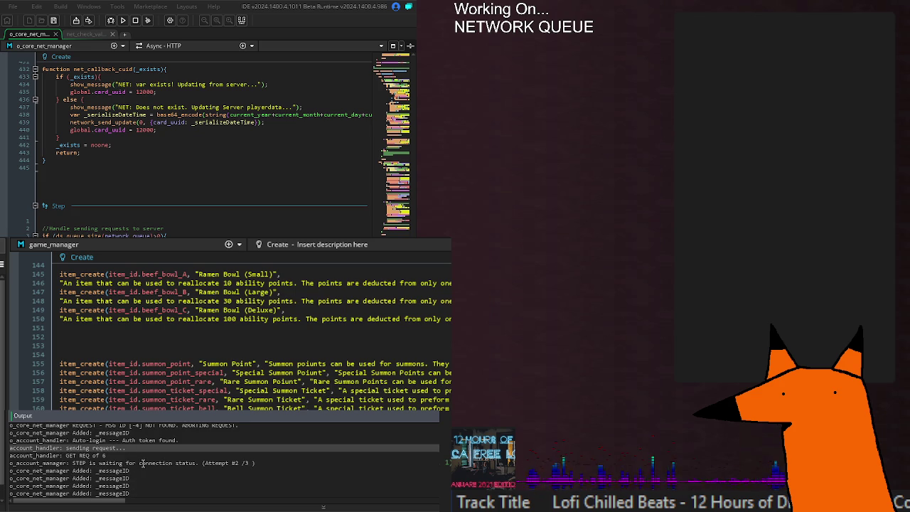
click(112, 456)
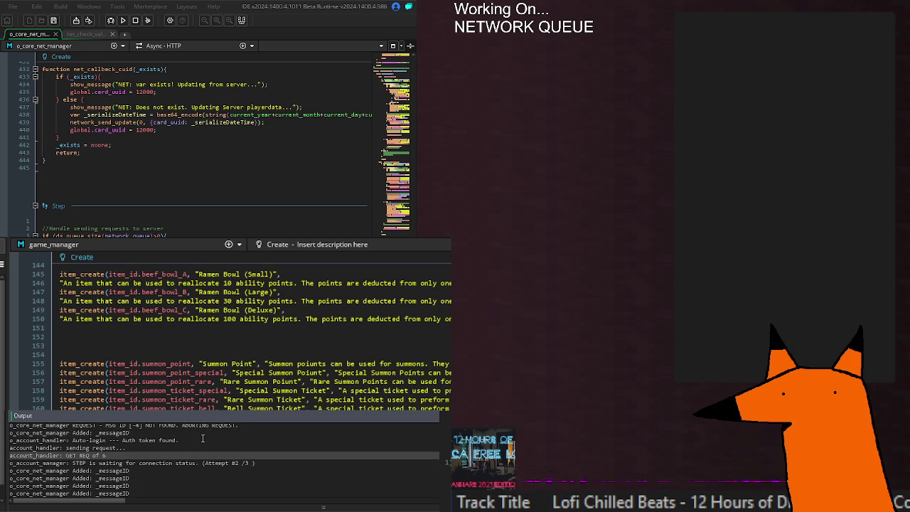
click(203, 439)
scroll(203, 439, up, 2)
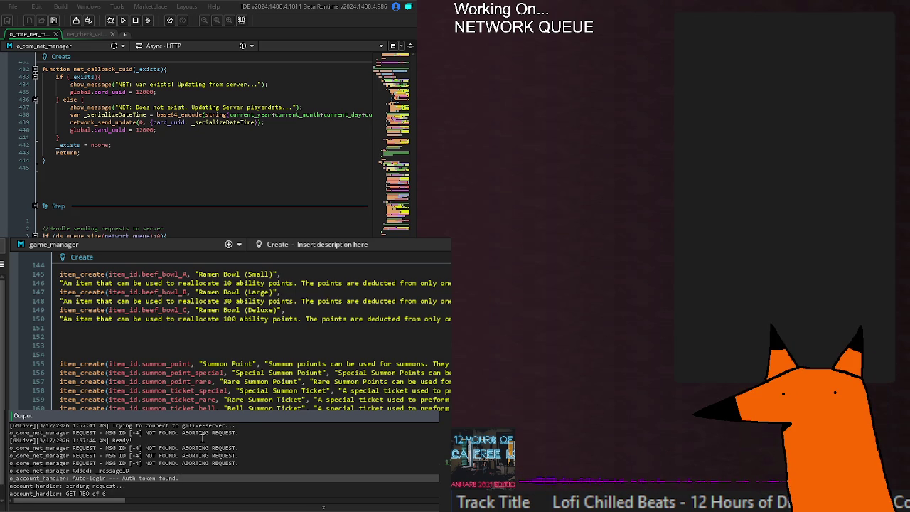
drag(239, 448, 3, 455)
click(165, 464)
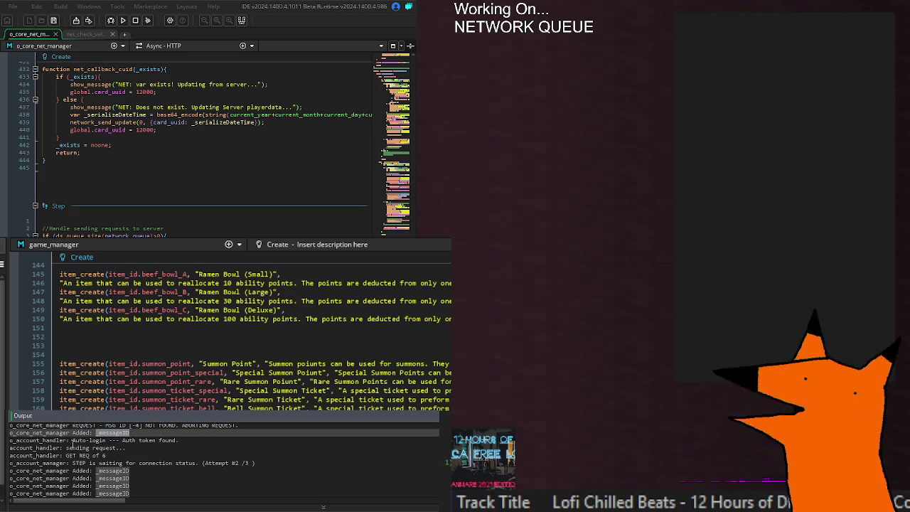
drag(73, 441, 186, 448)
click(185, 448)
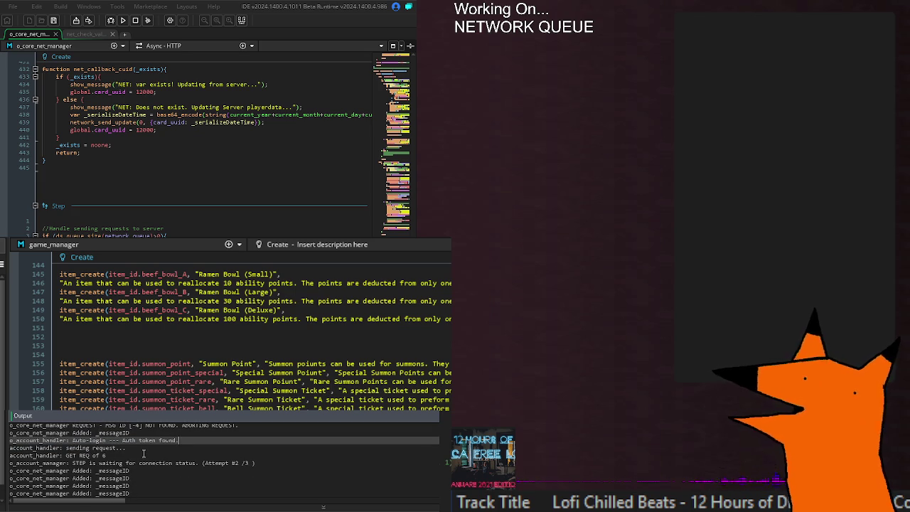
click(103, 456)
triple_click(103, 456)
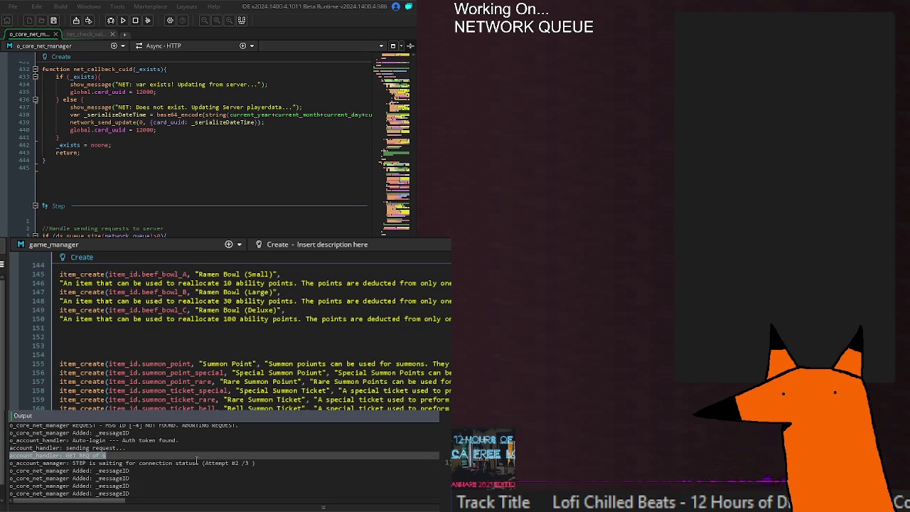
click(252, 464)
triple_click(252, 464)
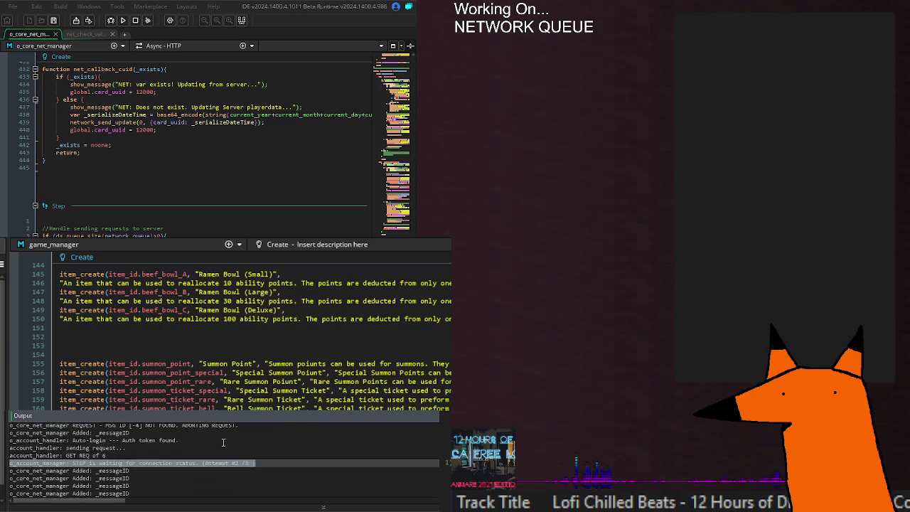
click(188, 451)
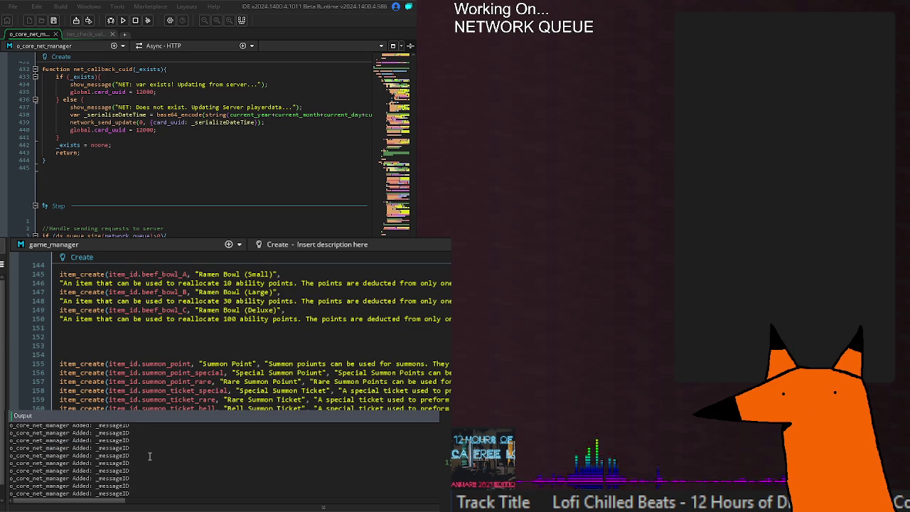
scroll(150, 455, up, 3)
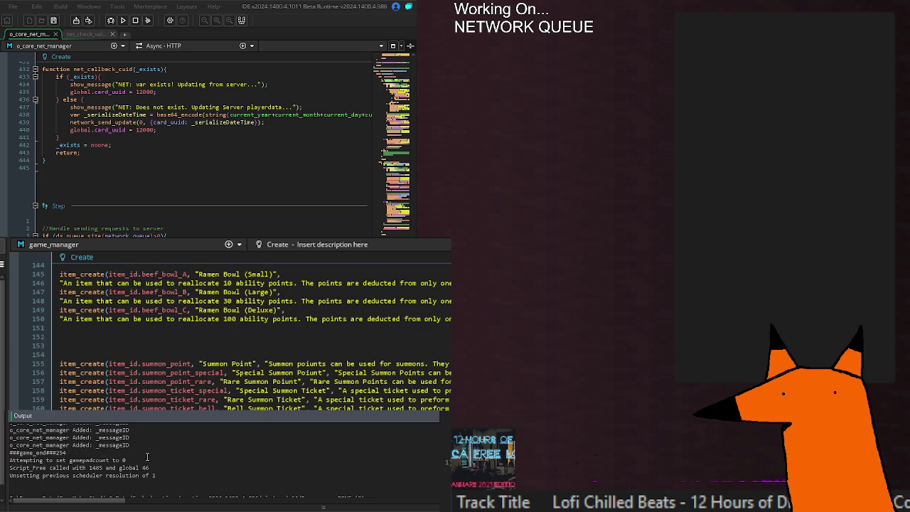
click(99, 231)
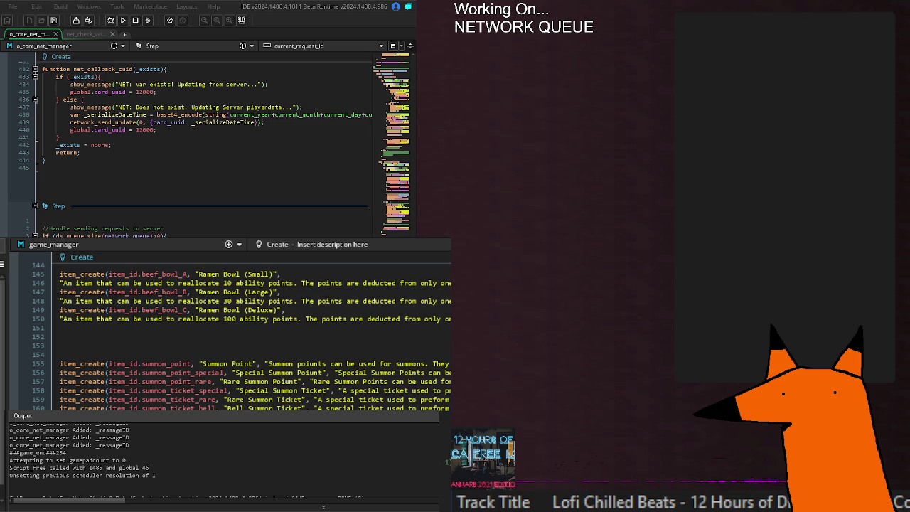
key(ctrl+Home)
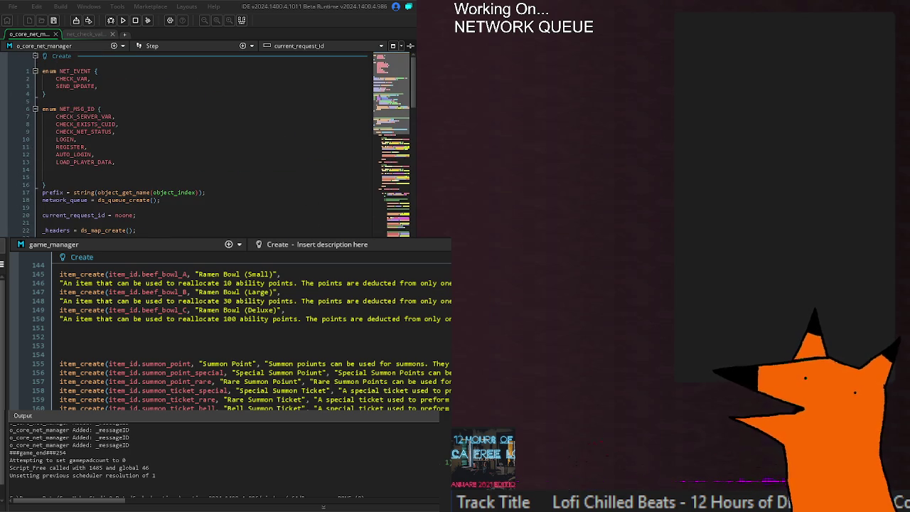
- Place the caret at the request headers lines around line 64
click(71, 71)
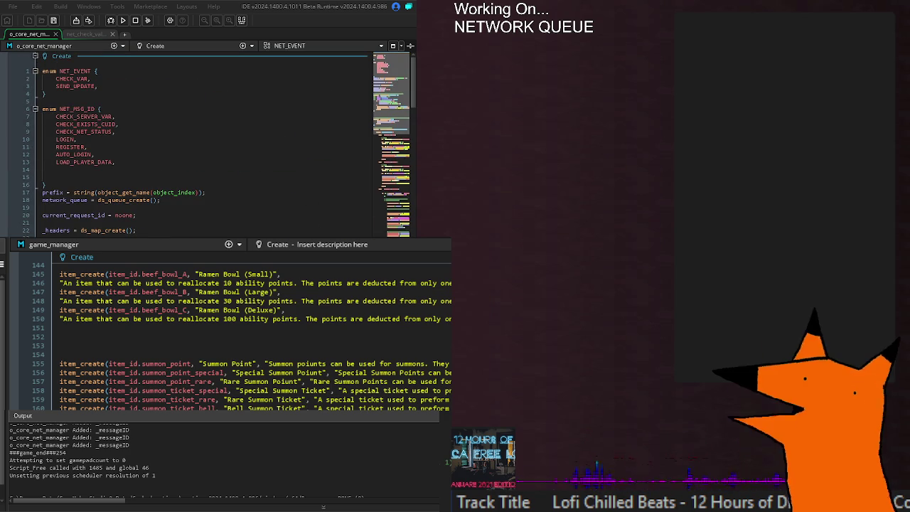
scroll(206, 142, down, 10)
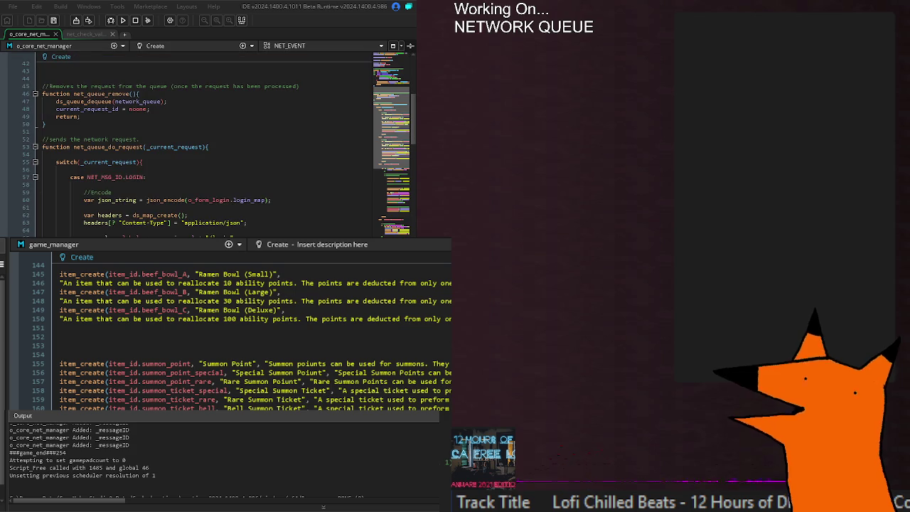
click(119, 211)
key(Down)
key(Down)
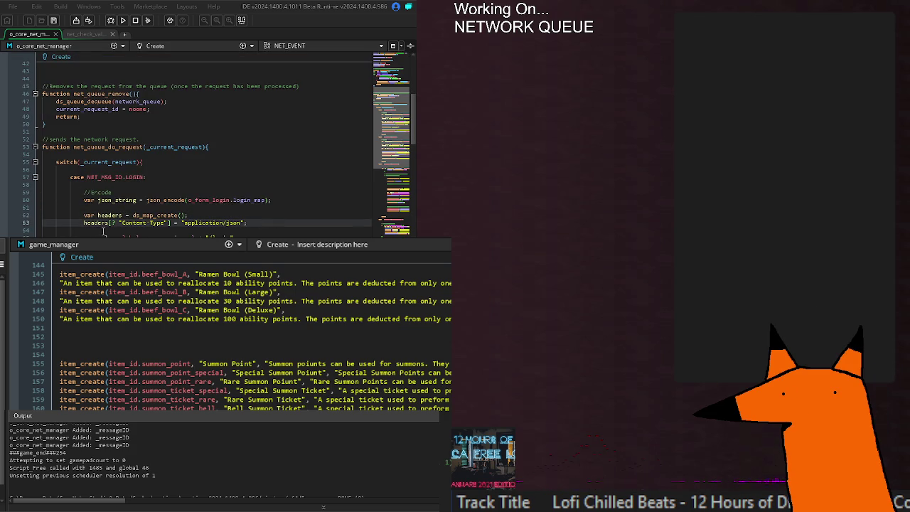
click(84, 233)
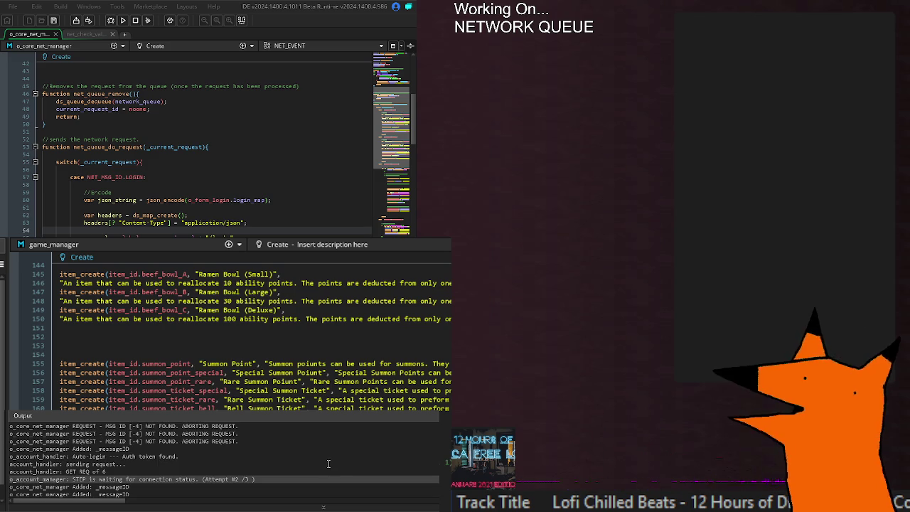
- Select the headers-map existence check block in the AUTO_LOGIN case
scroll(123, 145, down, 15)
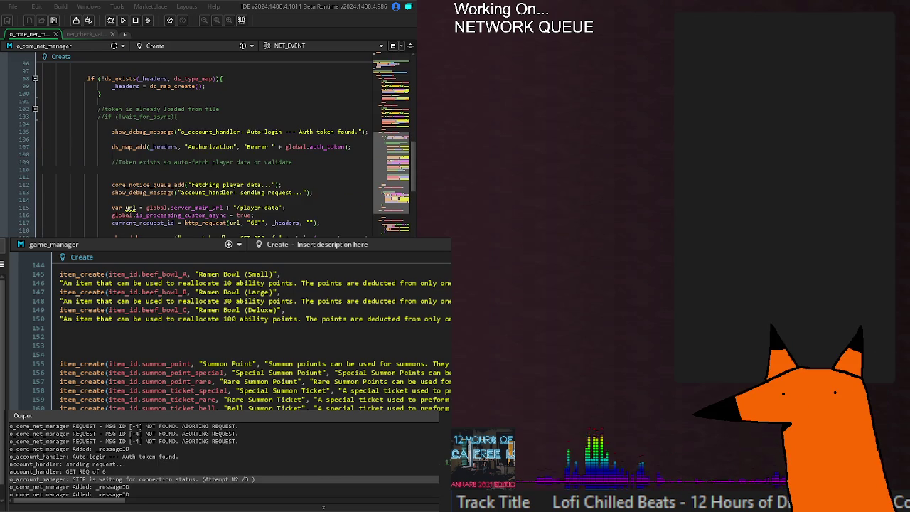
scroll(170, 214, down, 3)
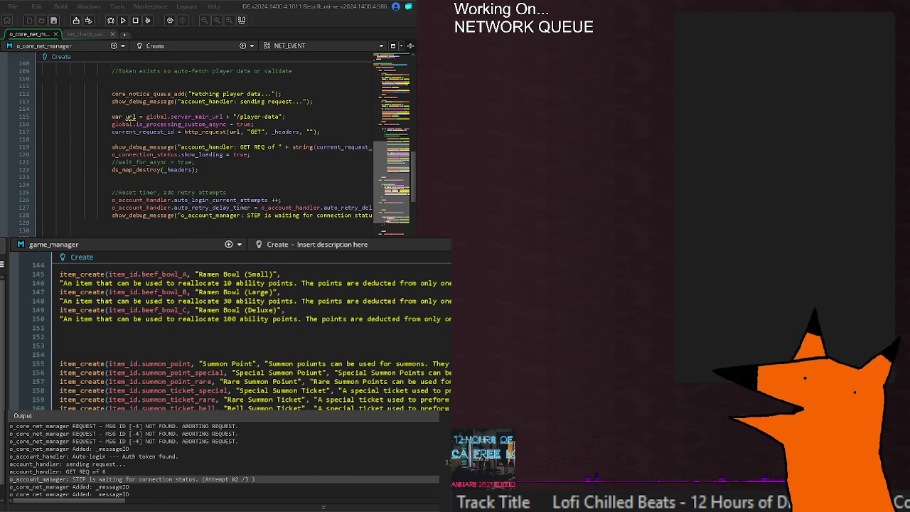
scroll(171, 213, up, 6)
scroll(206, 142, up, 6)
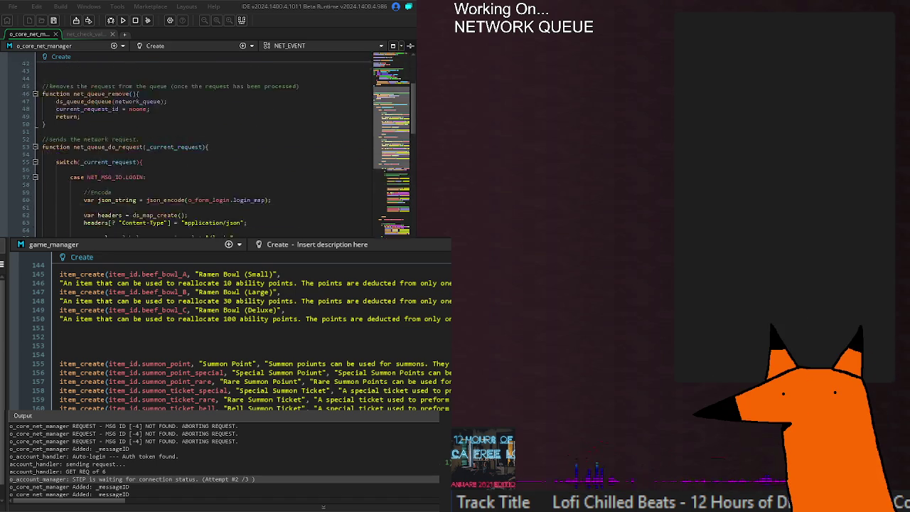
scroll(207, 145, down, 8)
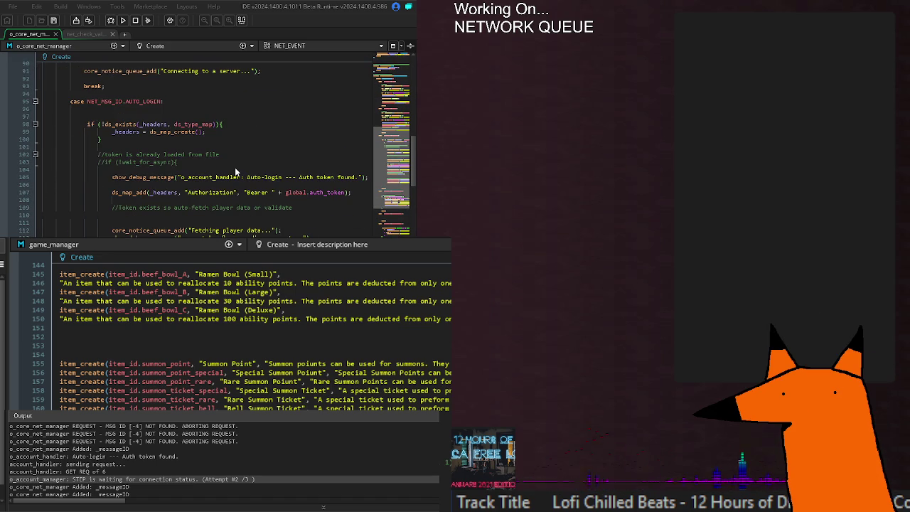
click(183, 177)
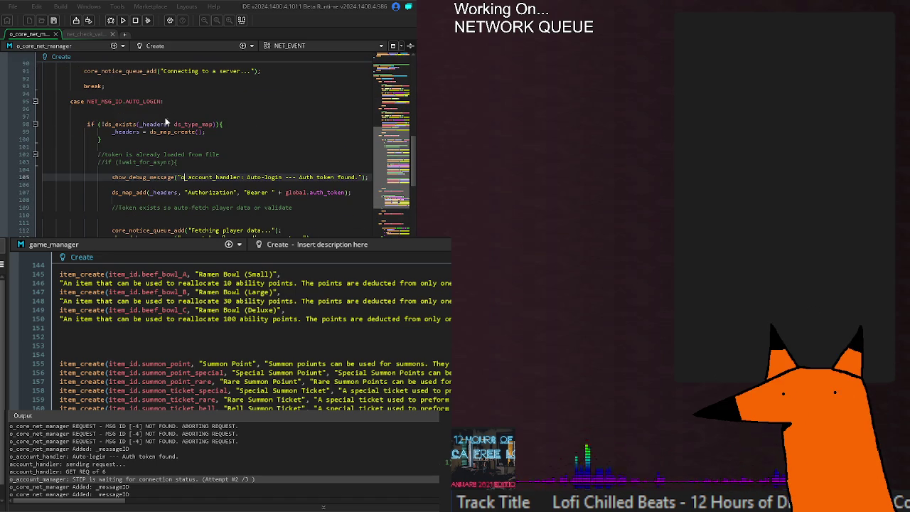
click(104, 139)
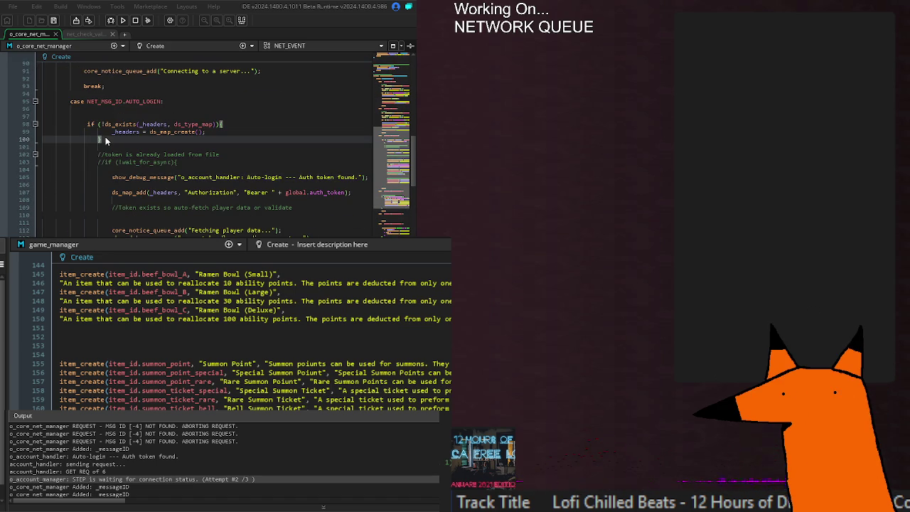
drag(104, 139, 85, 125)
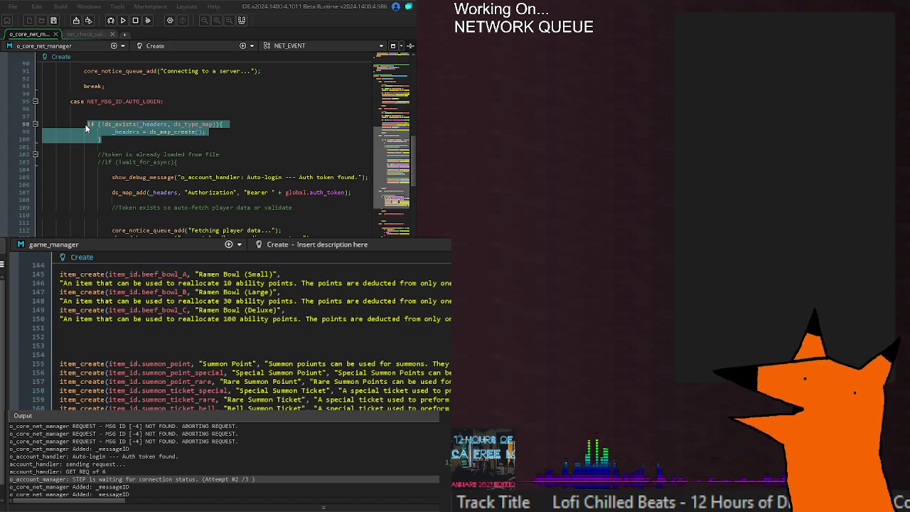
click(104, 139)
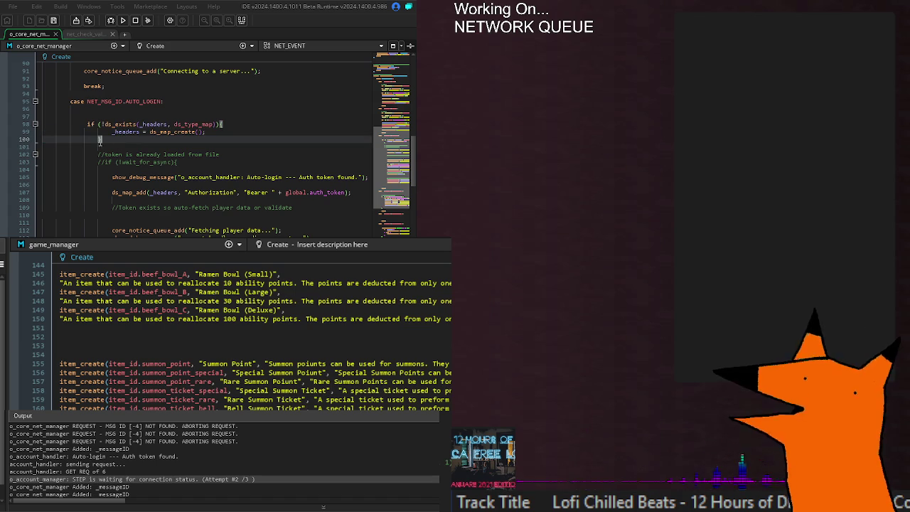
drag(104, 140, 80, 124)
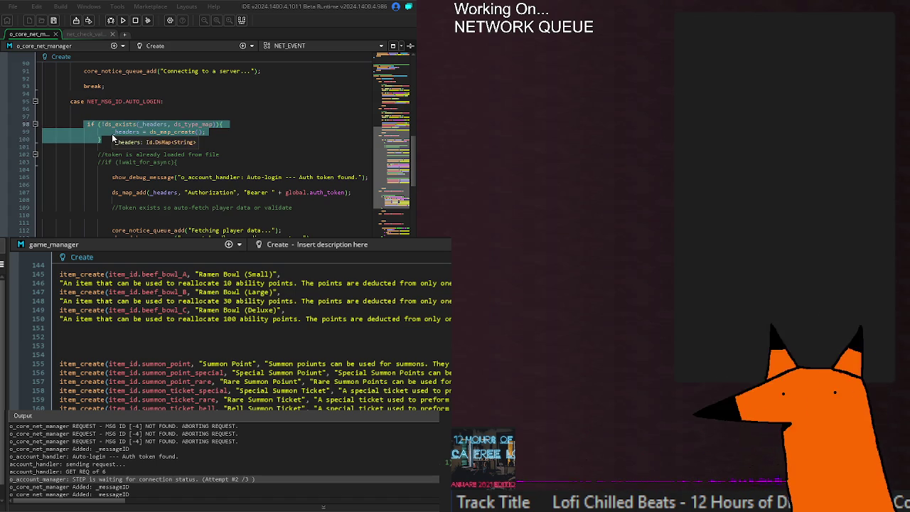
- Delete the leftover if-block from AUTO_LOGIN and review the Bearer header lines
key(BackSpace)
key(BackSpace)
key(BackSpace)
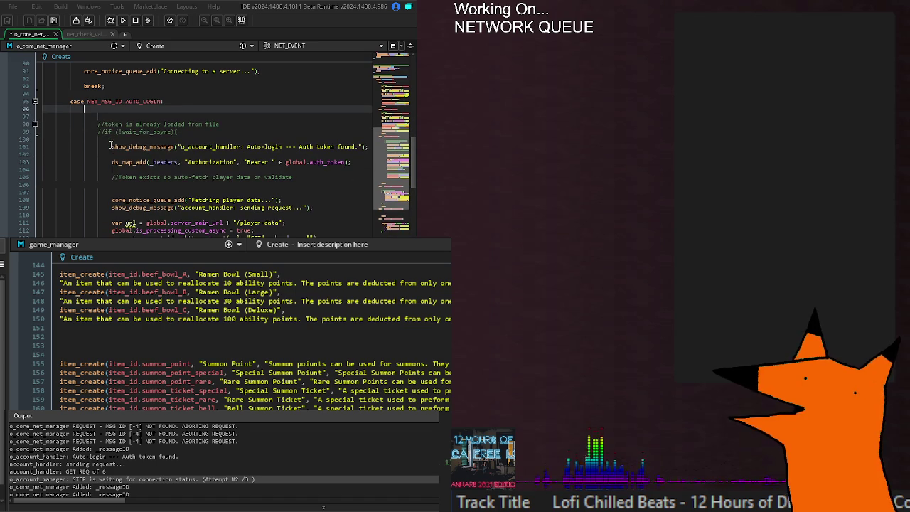
click(227, 116)
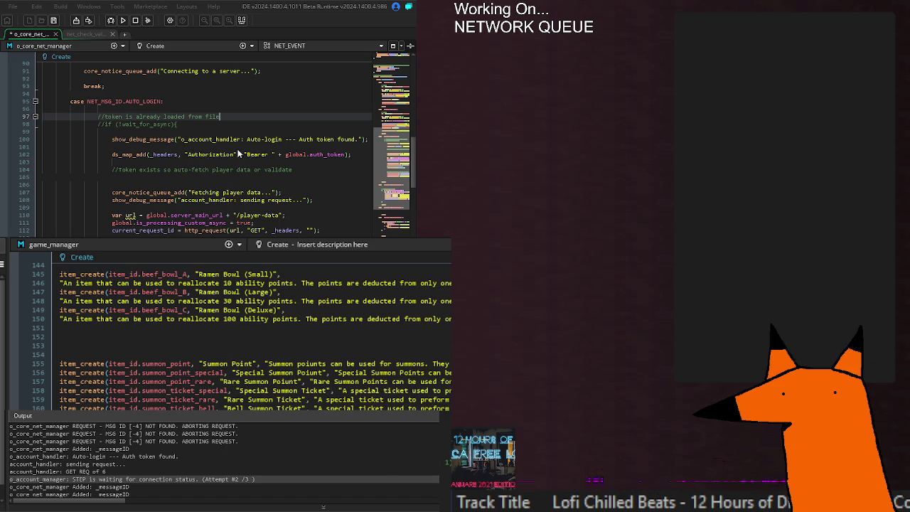
double_click(257, 155)
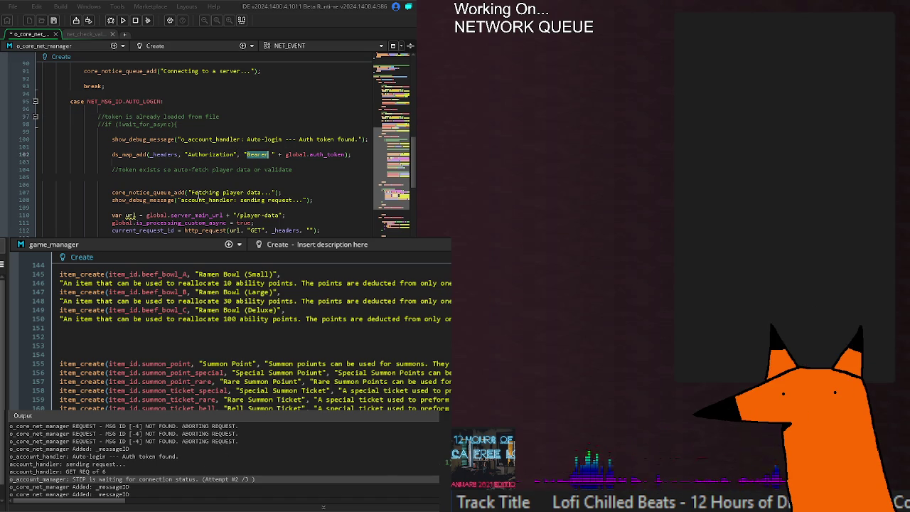
mouse_move(191, 192)
mouse_down()
mouse_move(283, 193)
mouse_move(182, 203)
mouse_up()
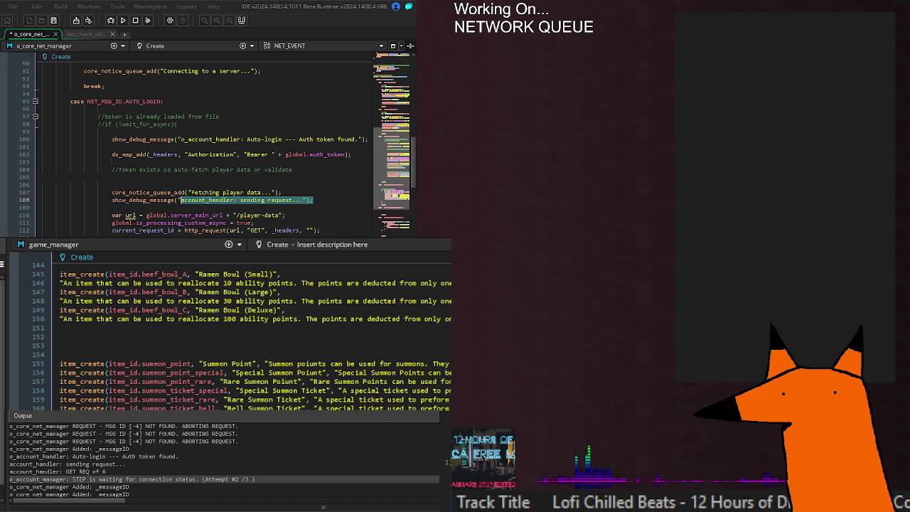
- Review the show_debug_message call near line 110, then open o_account_handler's Create code
click(130, 217)
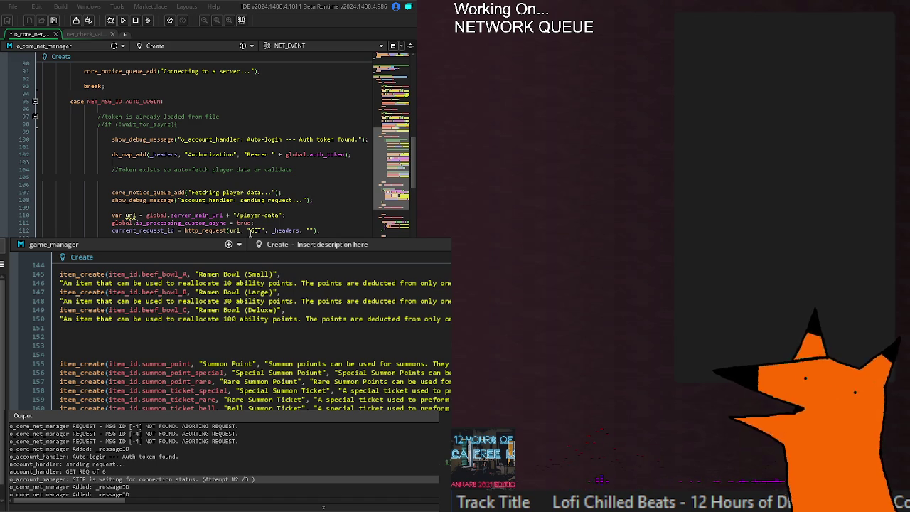
key(Up)
key(Up)
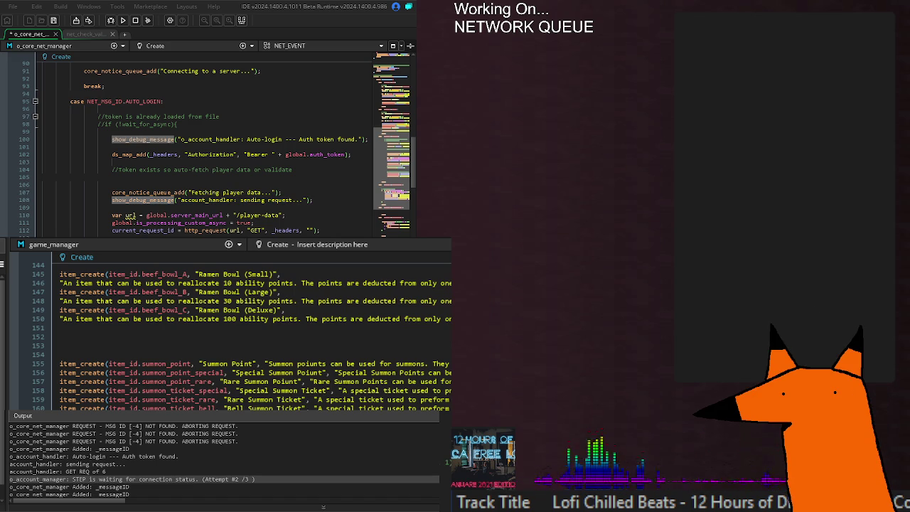
key(Down)
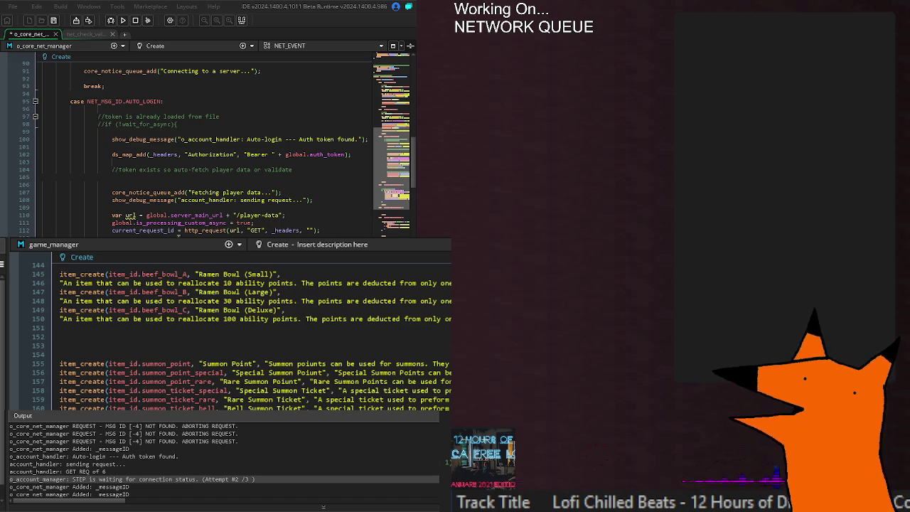
key(Up)
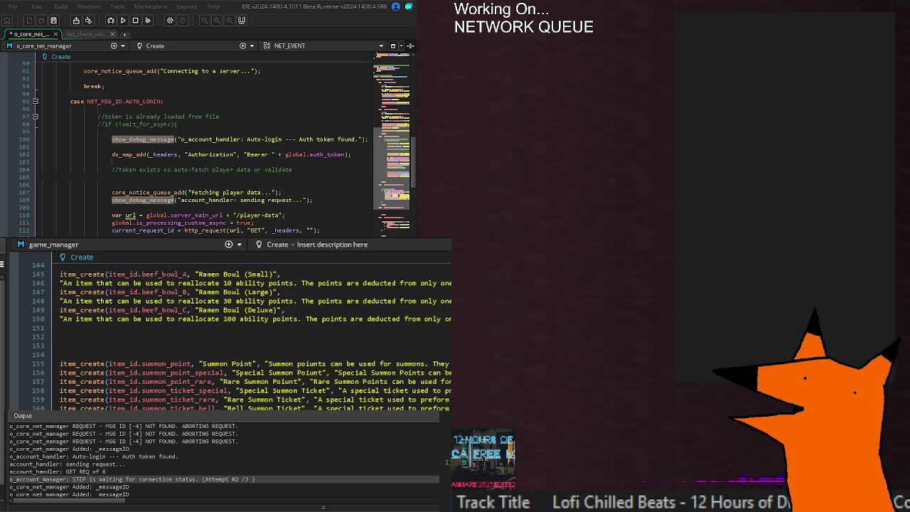
key(Down)
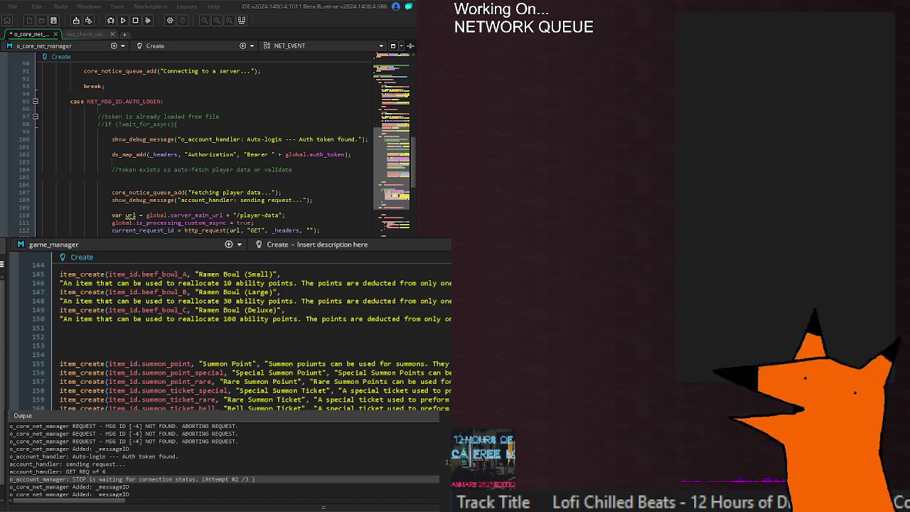
key(ctrl+t)
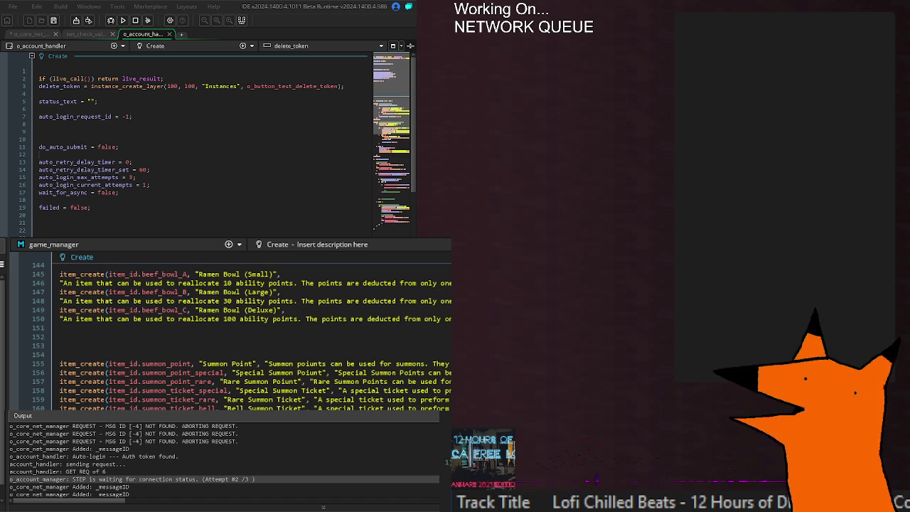
- Close o_account_handler's Create code and bring its Step event up in the lower editor
click(169, 34)
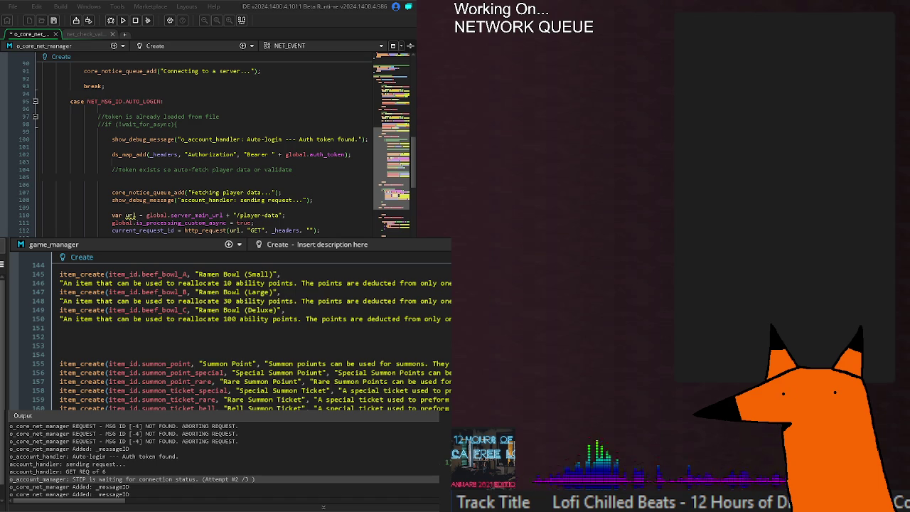
key(ctrl+Tab)
key(ctrl+Tab)
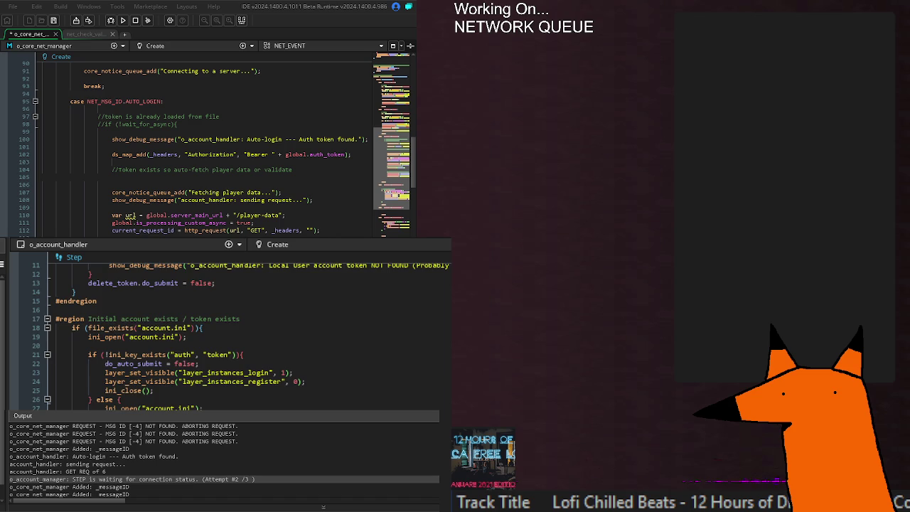
scroll(228, 328, down, 6)
scroll(228, 327, down, 2)
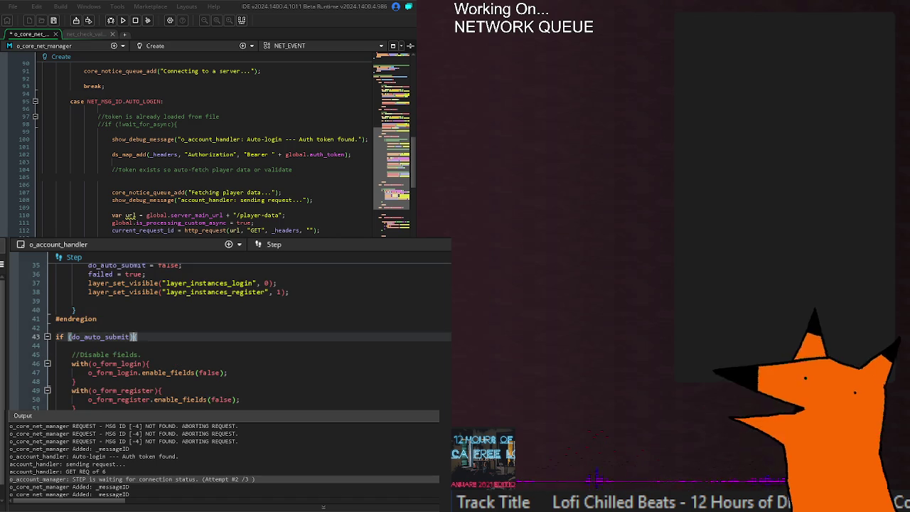
scroll(228, 328, down, 4)
scroll(227, 327, down, 6)
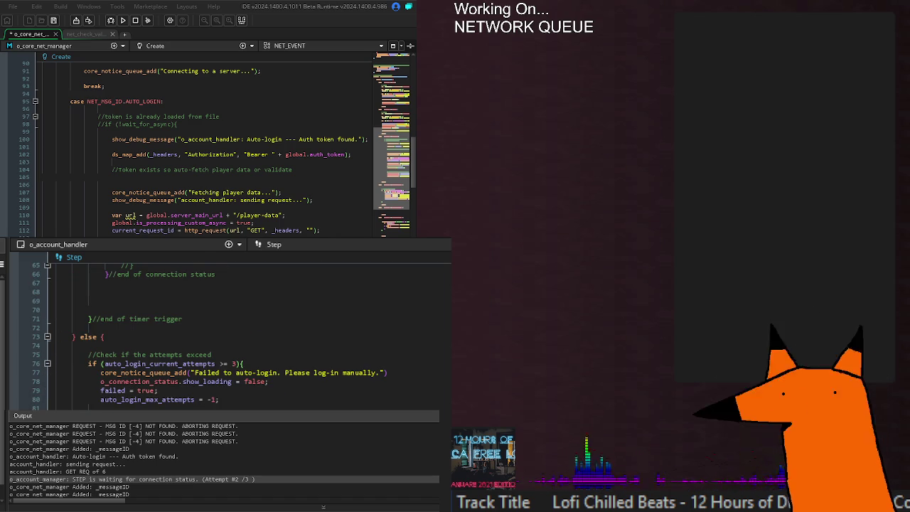
scroll(228, 327, up, 12)
scroll(227, 327, up, 2)
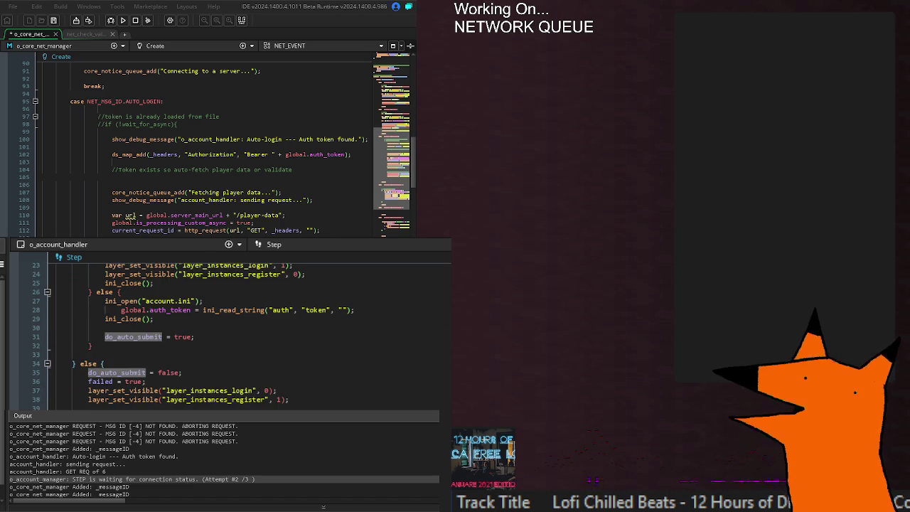
scroll(228, 327, down, 6)
scroll(227, 327, down, 10)
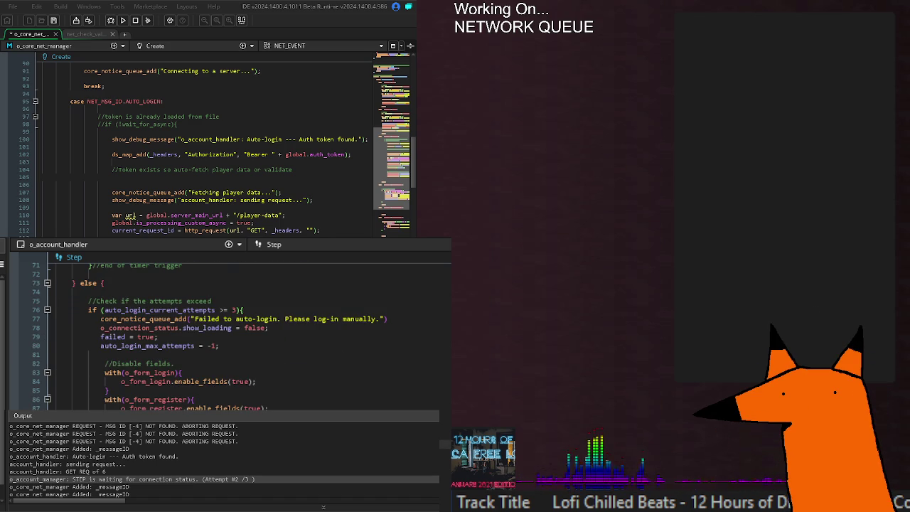
- Save the o_core_net_manager edits and review the do_auto_submit condition and auto_retry_delay_timer
key(ctrl+s)
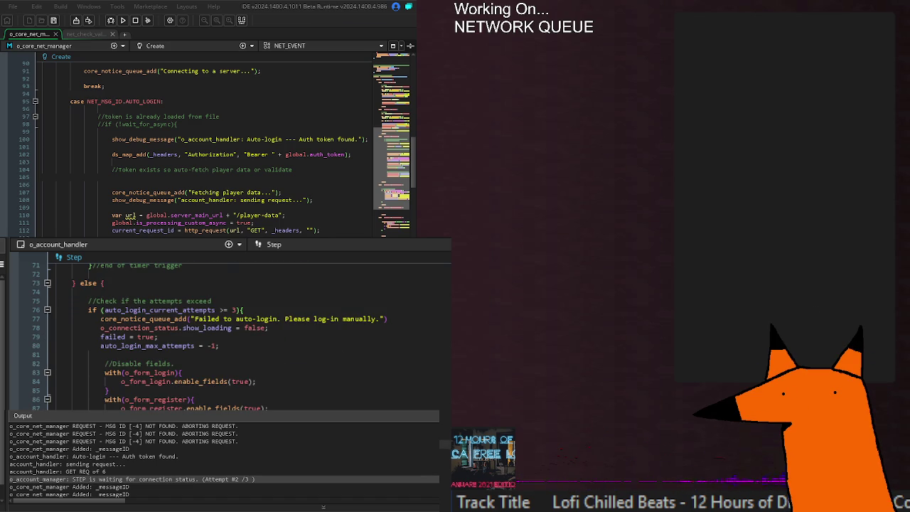
scroll(226, 330, up, 10)
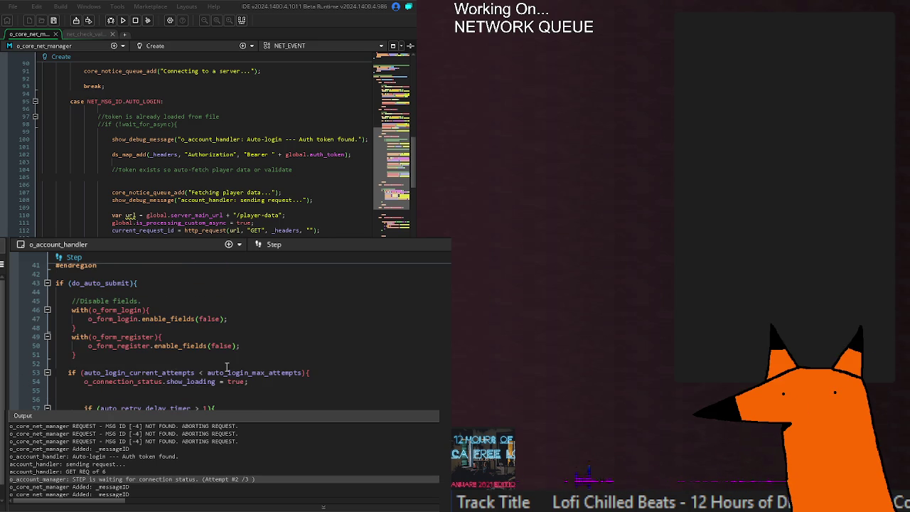
double_click(89, 283)
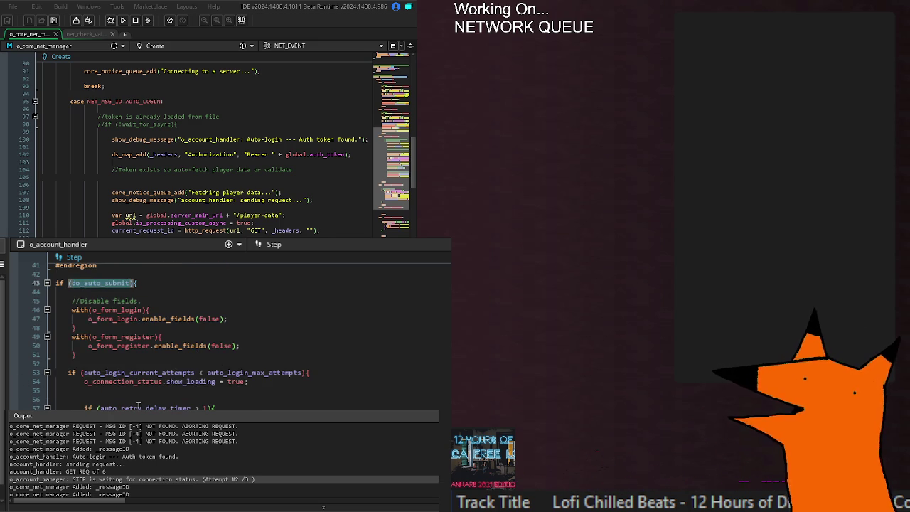
double_click(174, 406)
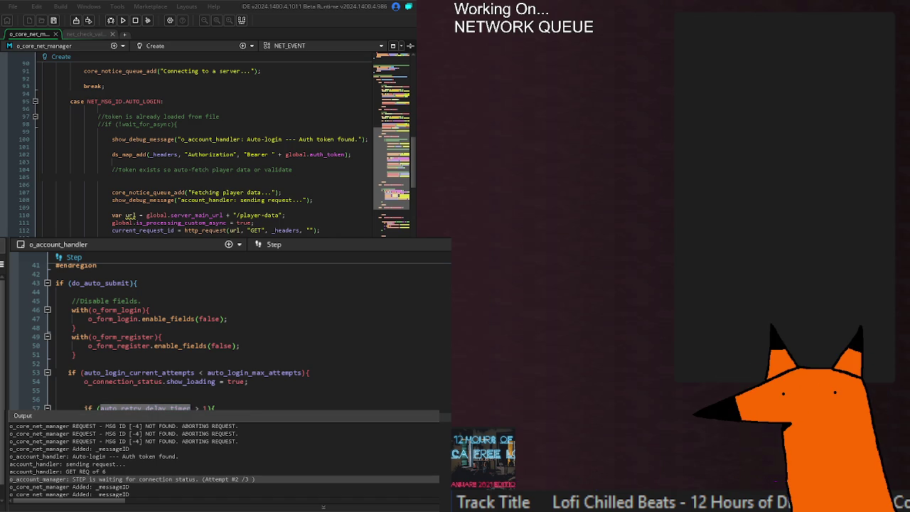
click(444, 445)
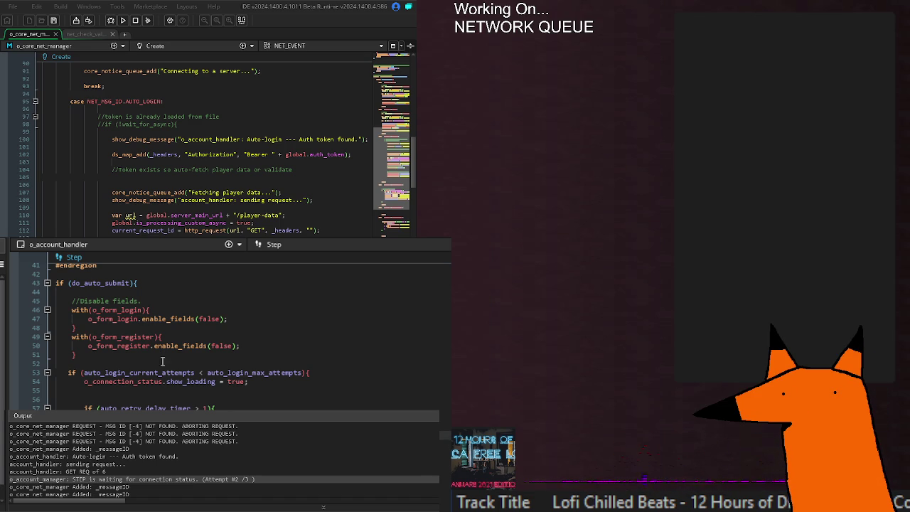
scroll(145, 397, up, 10)
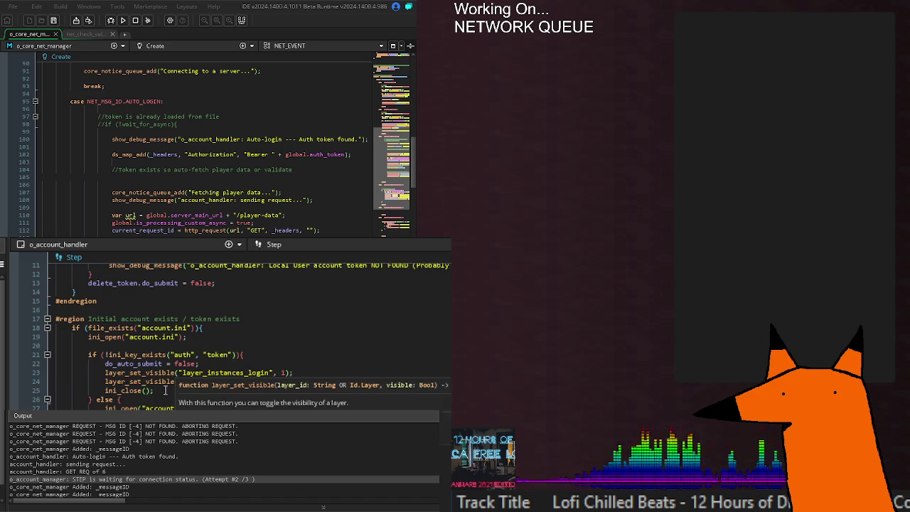
scroll(104, 386, up, 2)
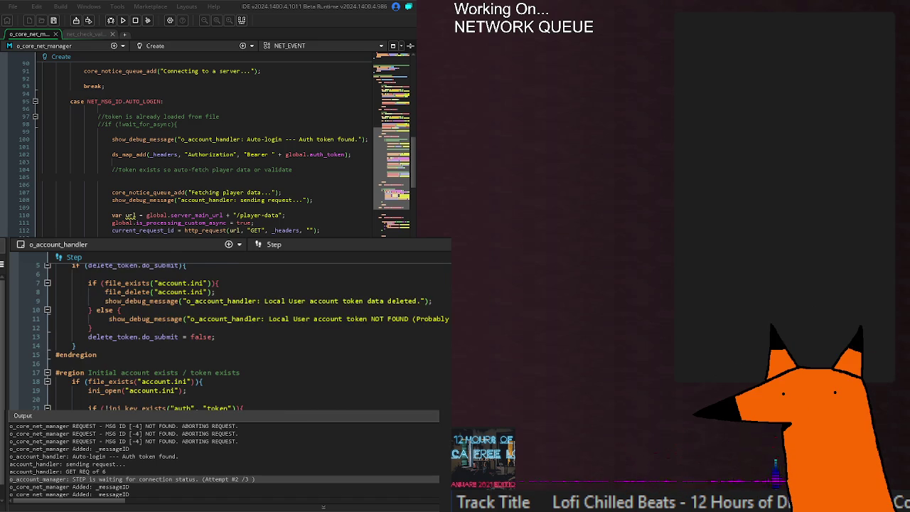
scroll(104, 385, up, 6)
scroll(238, 397, down, 6)
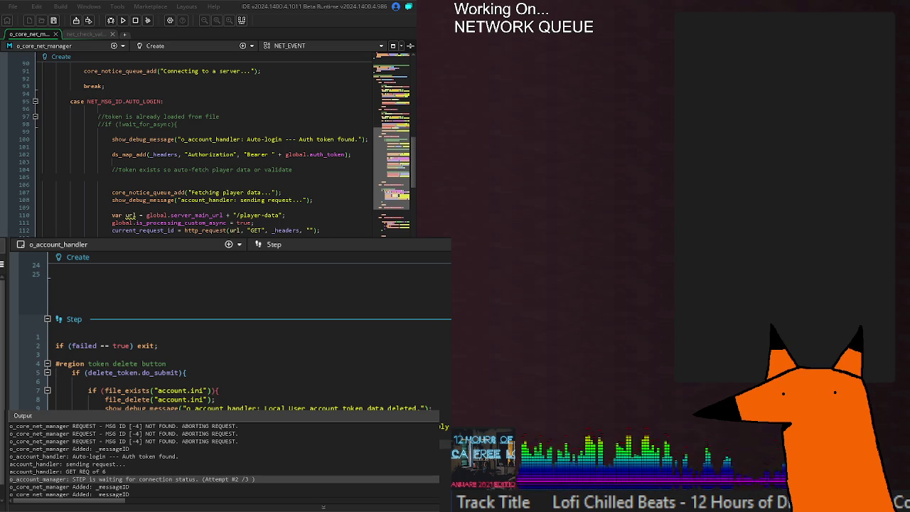
scroll(235, 335, down, 4)
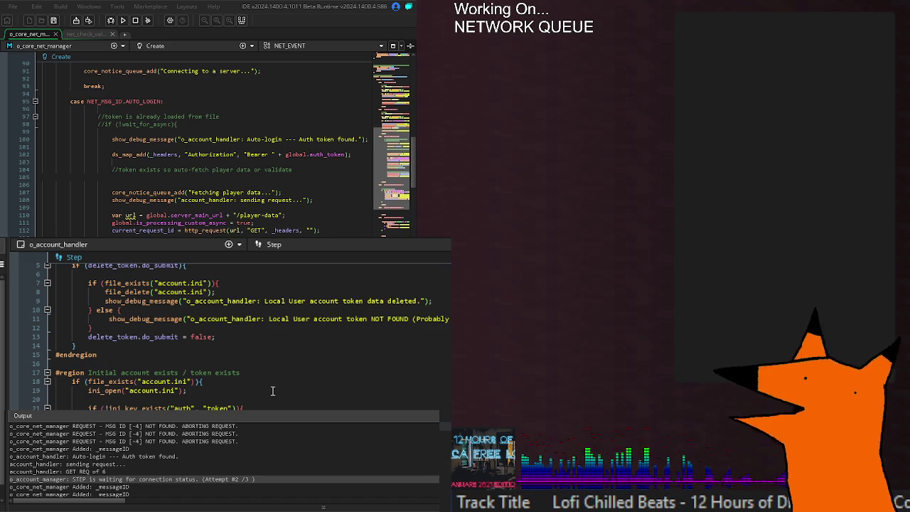
scroll(234, 335, up, 5)
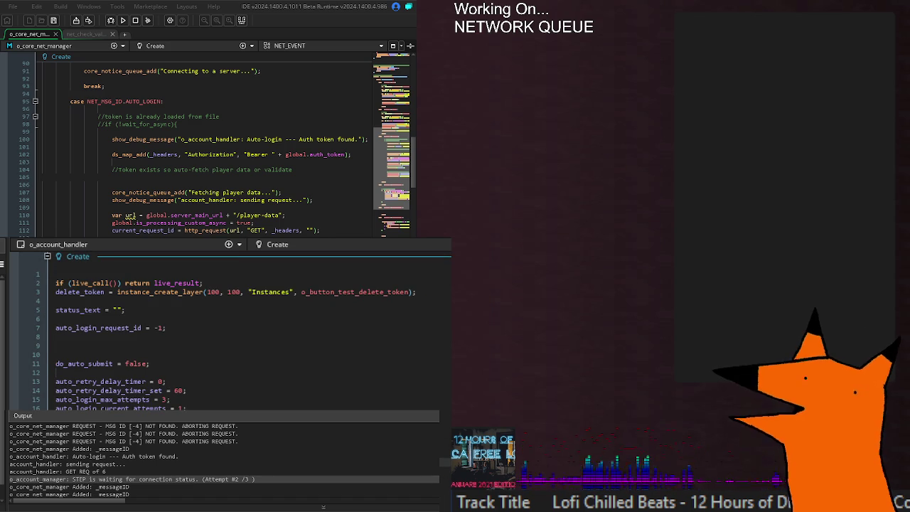
scroll(235, 334, down, 15)
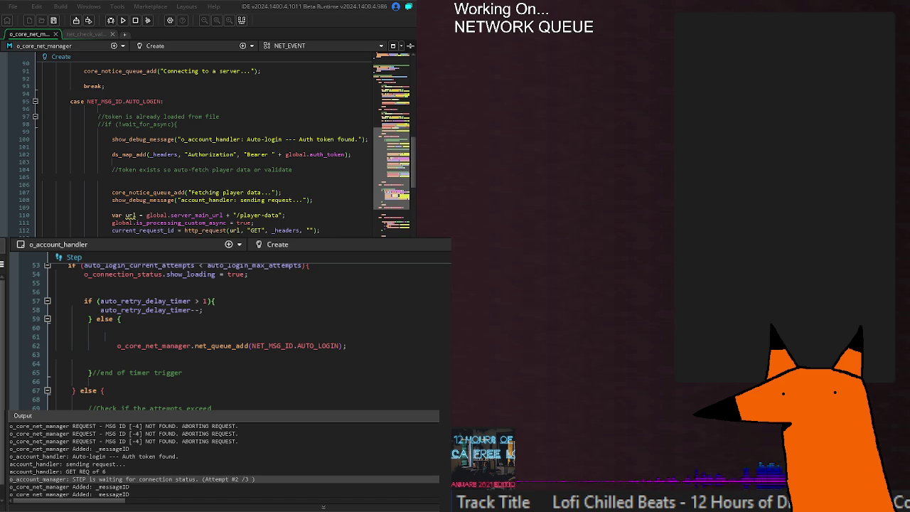
scroll(95, 395, up, 5)
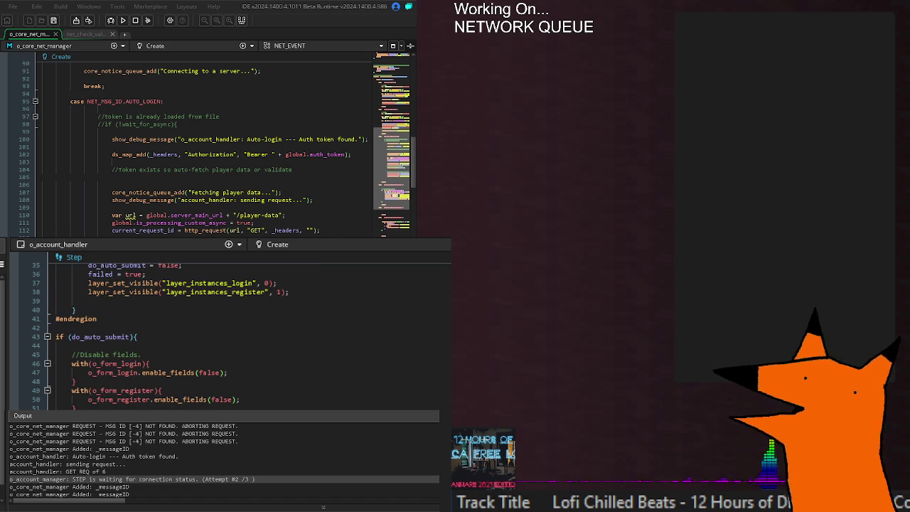
double_click(113, 337)
key(End)
click(89, 337)
scroll(238, 401, up, 5)
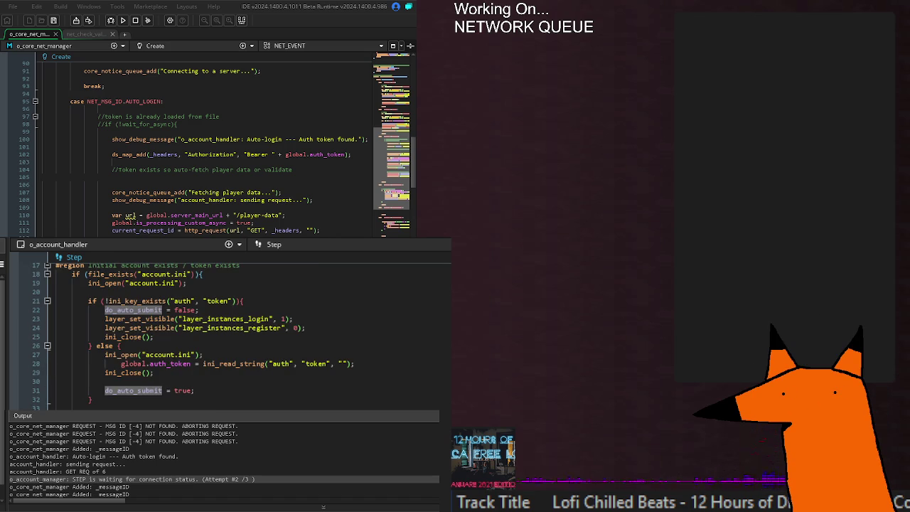
scroll(128, 371, up, 5)
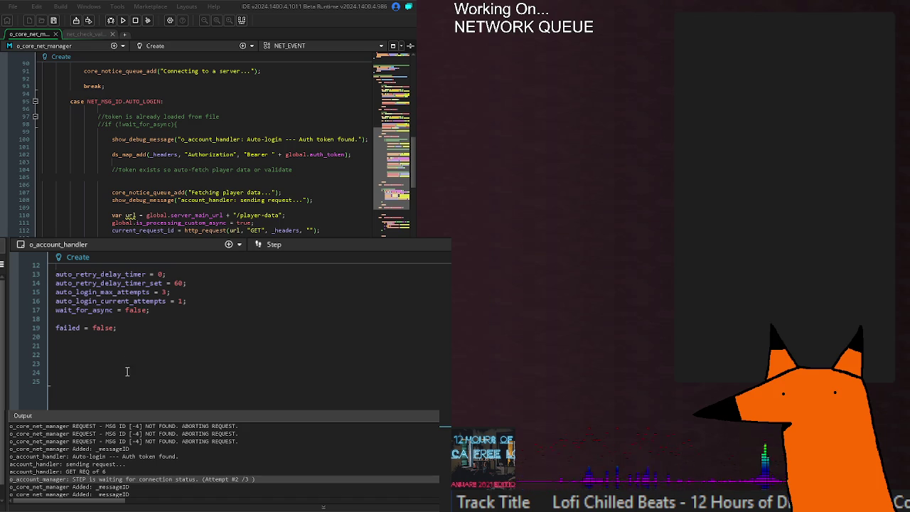
- Add do_local_check = false; on line 22 of o_account_handler's Create event, with blank lines below
click(130, 354)
text(do)
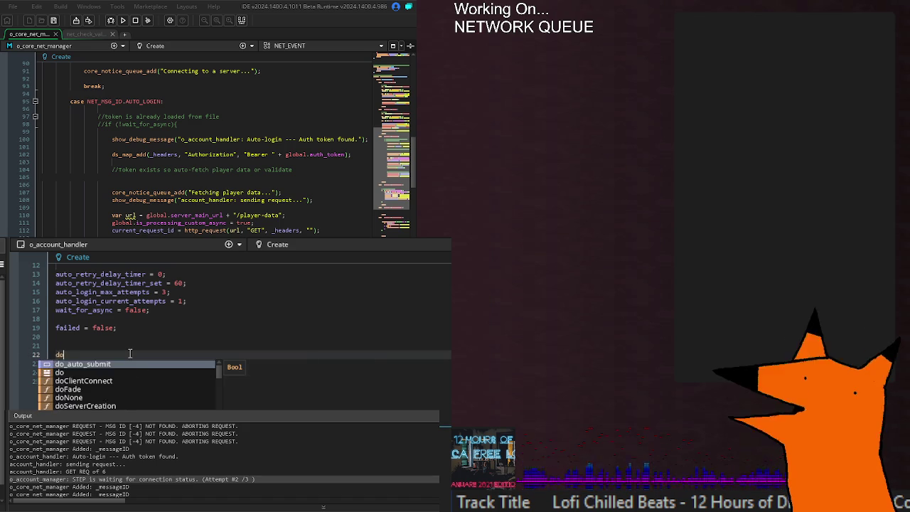
text(_local_check = false;)
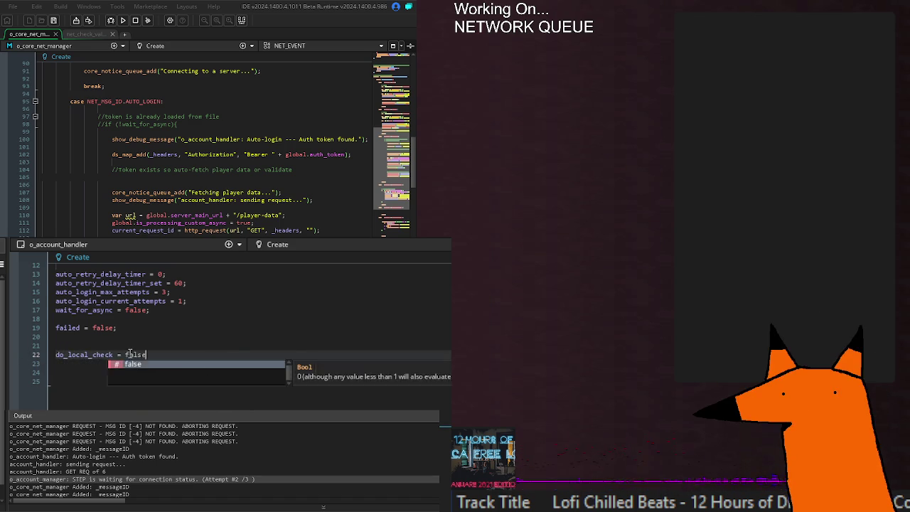
key(Return)
text(do_)
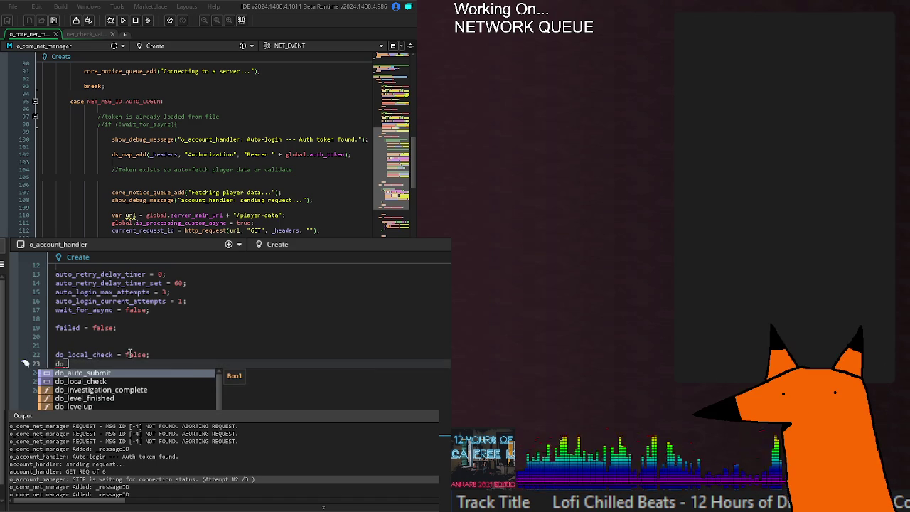
key(Escape)
key(Return)
key(Return)
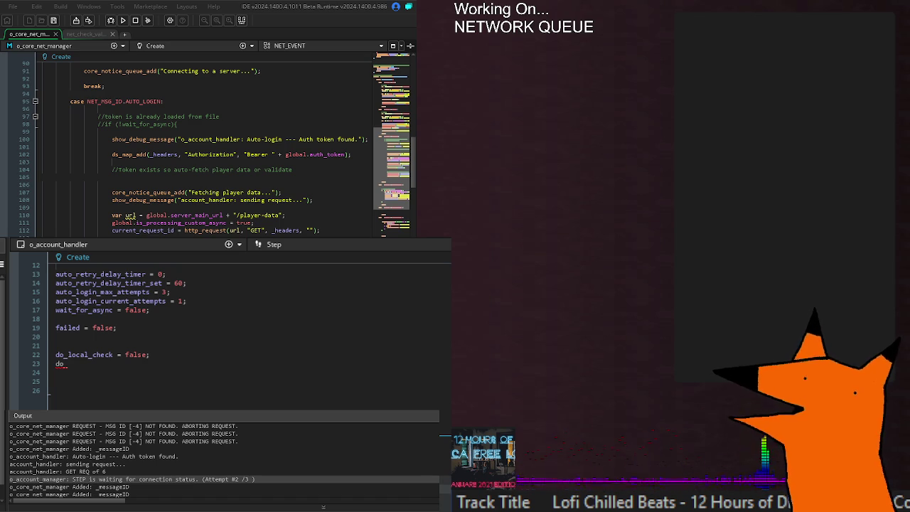
scroll(235, 327, down, 2)
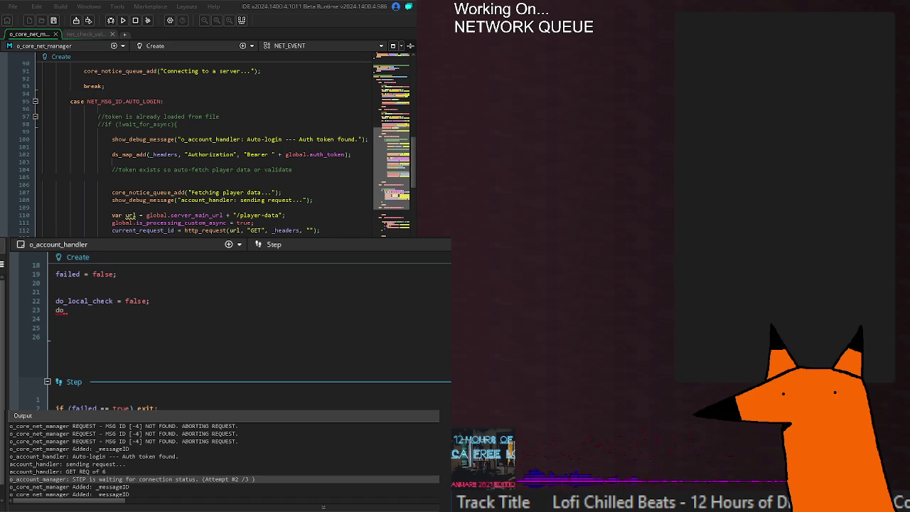
- Replace the account-exists #region marker on Step line 17 with if(do_local_check){
scroll(234, 327, down, 4)
click(200, 346)
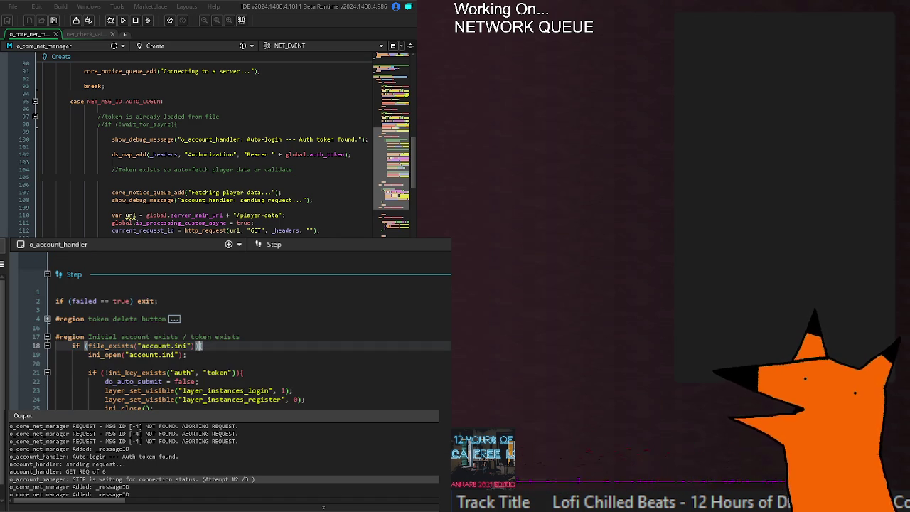
scroll(235, 327, up, 5)
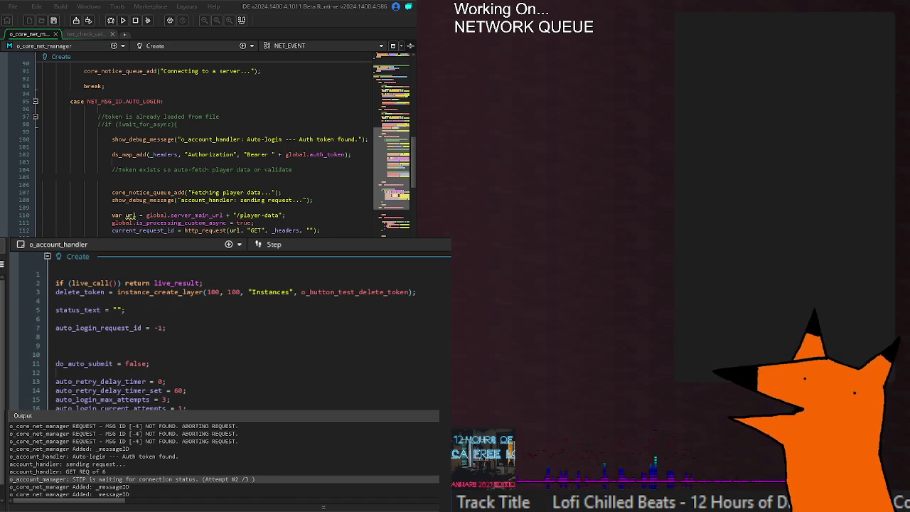
scroll(235, 327, down, 5)
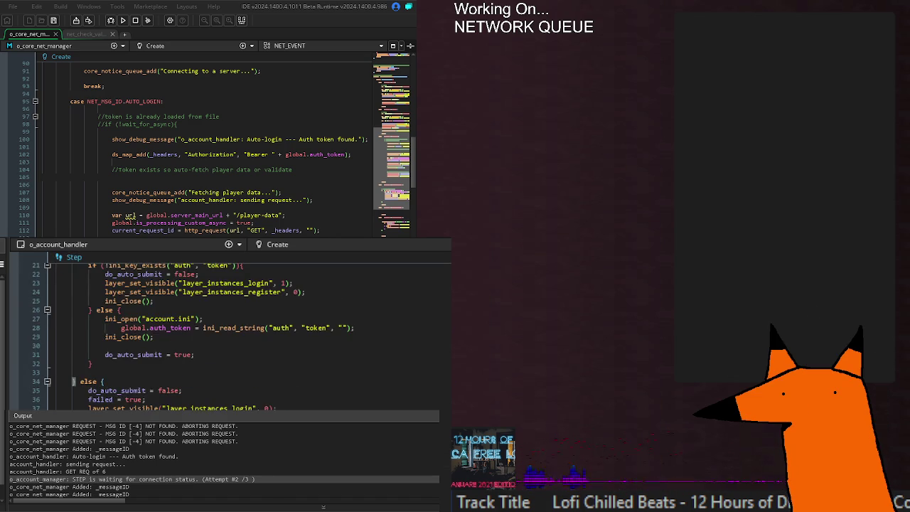
scroll(235, 334, up, 3)
click(29, 392)
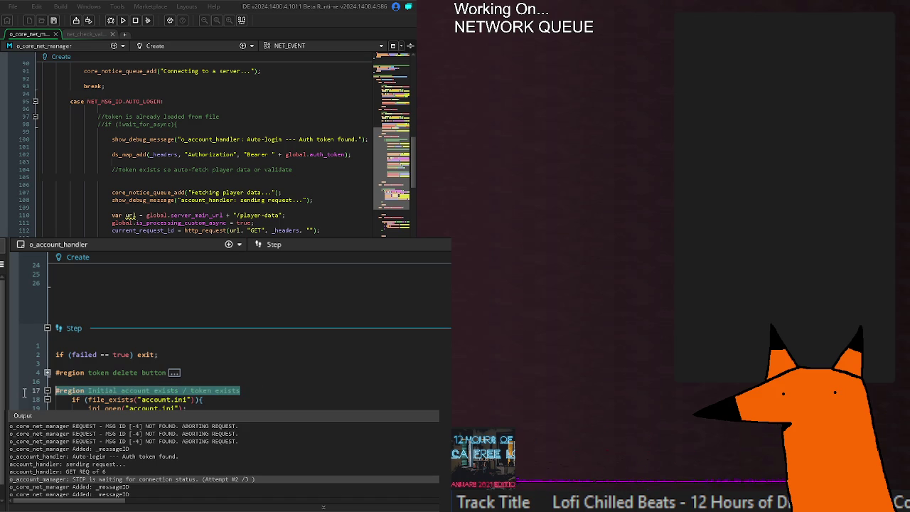
key(BackSpace)
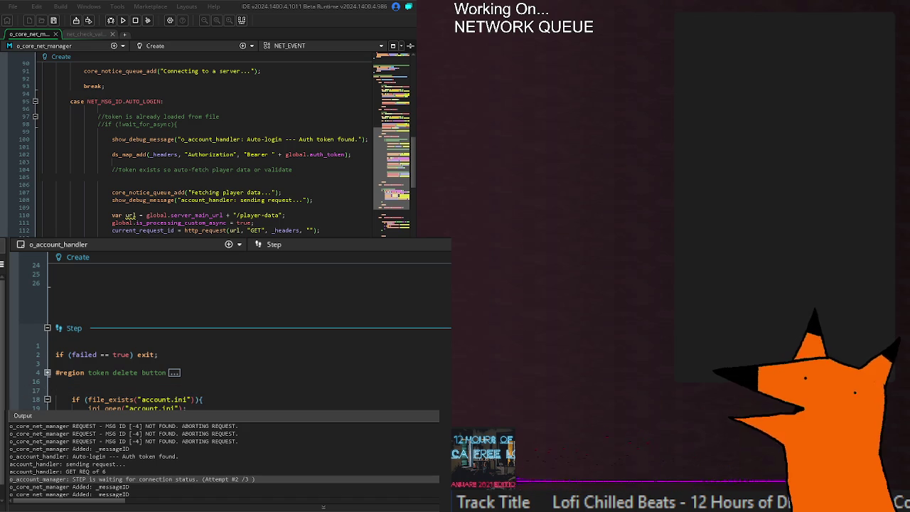
click(139, 380)
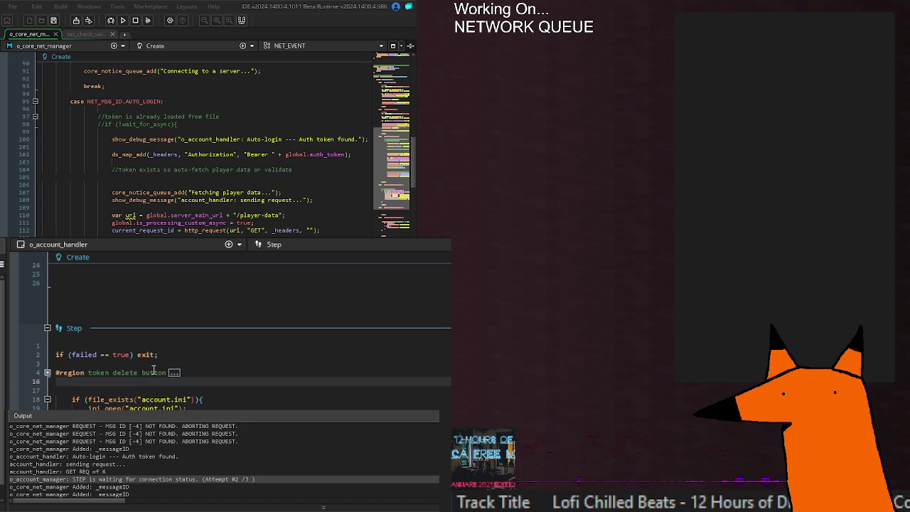
key(Down)
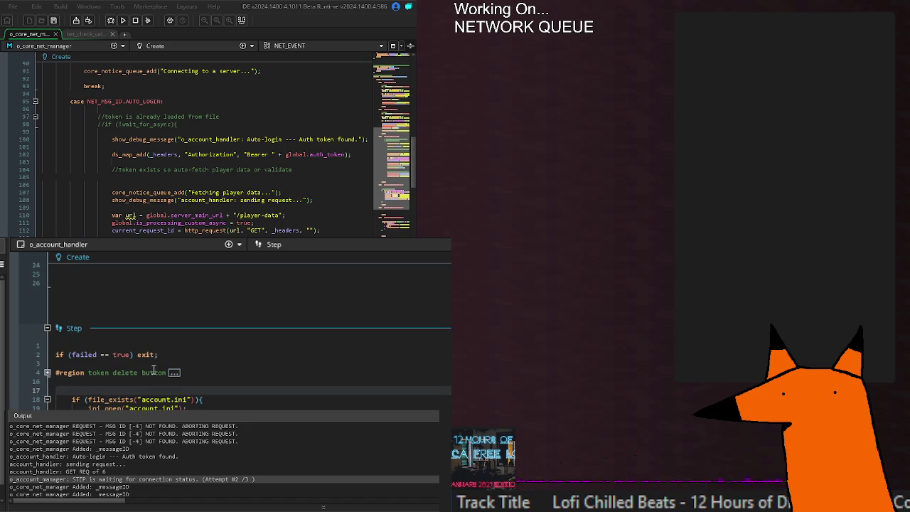
text(if(do_local_check){)
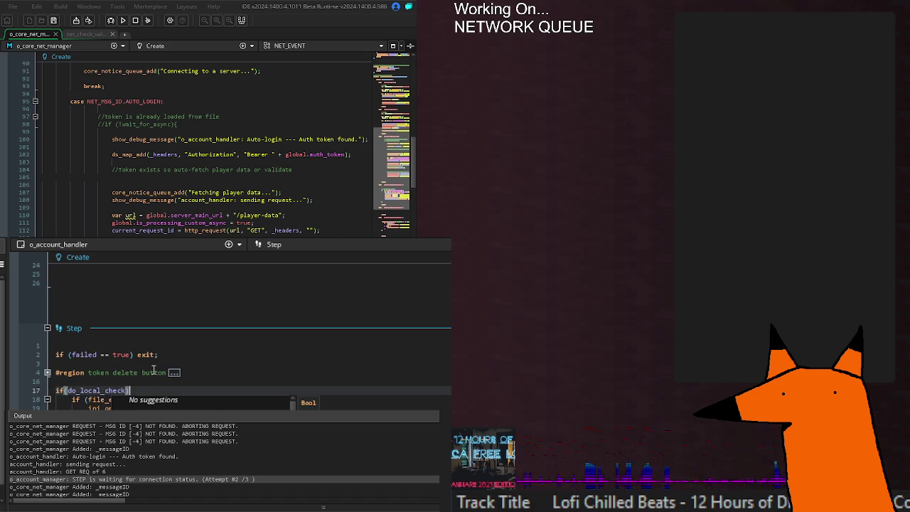
scroll(222, 349, up, 8)
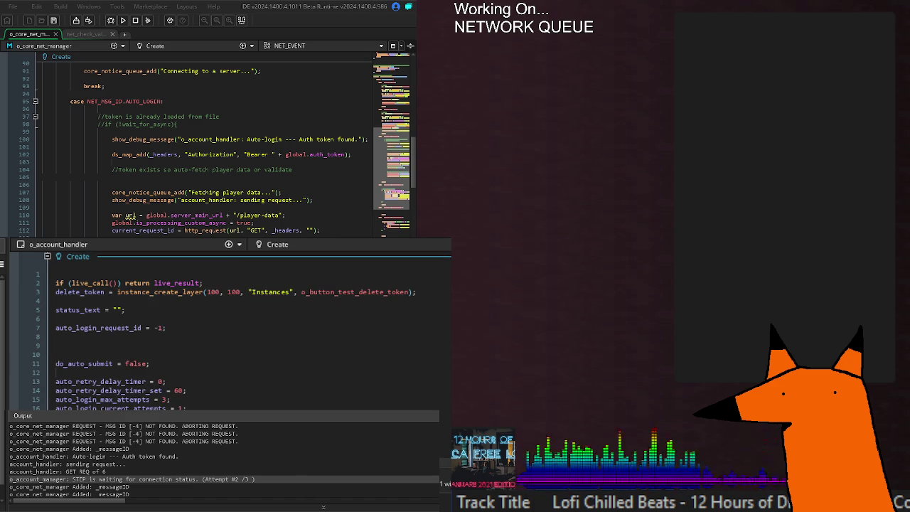
scroll(222, 334, down, 8)
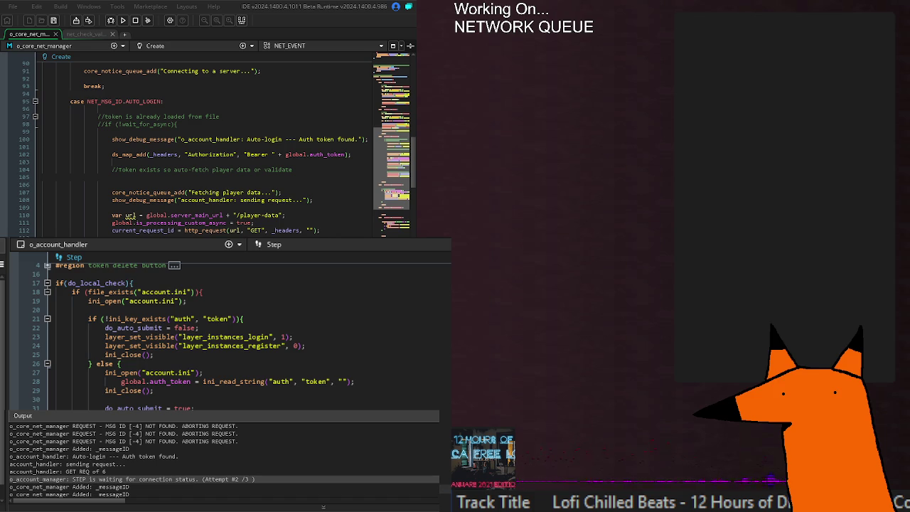
double_click(96, 283)
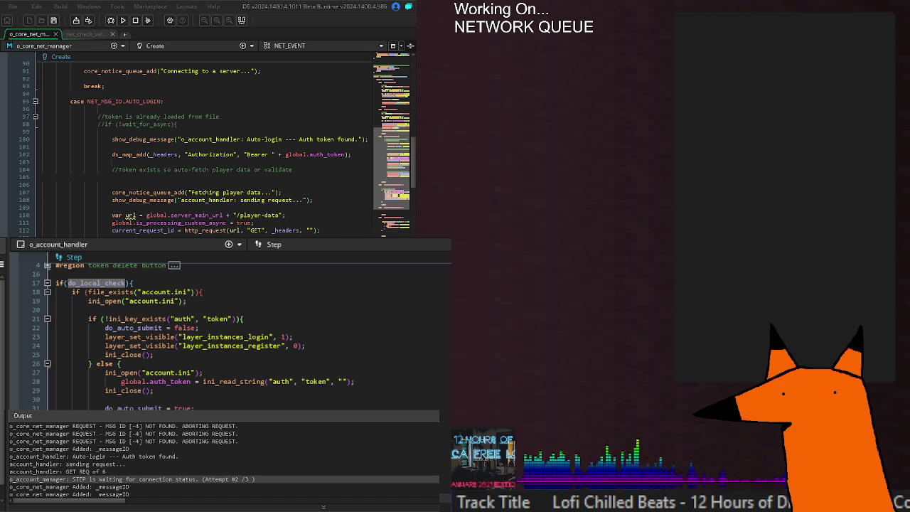
- Delete the do_auto_submit = false; line 22 from the missing-token branch of the Step code
click(96, 283)
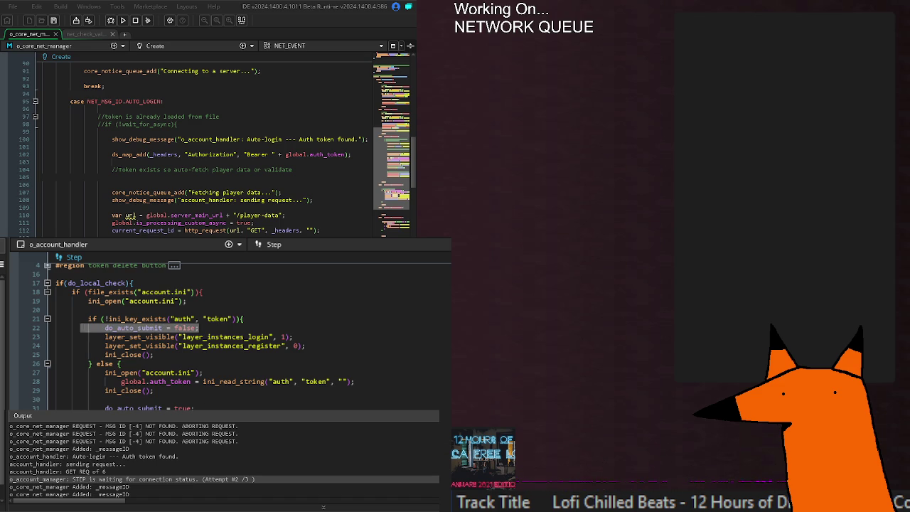
click(203, 408)
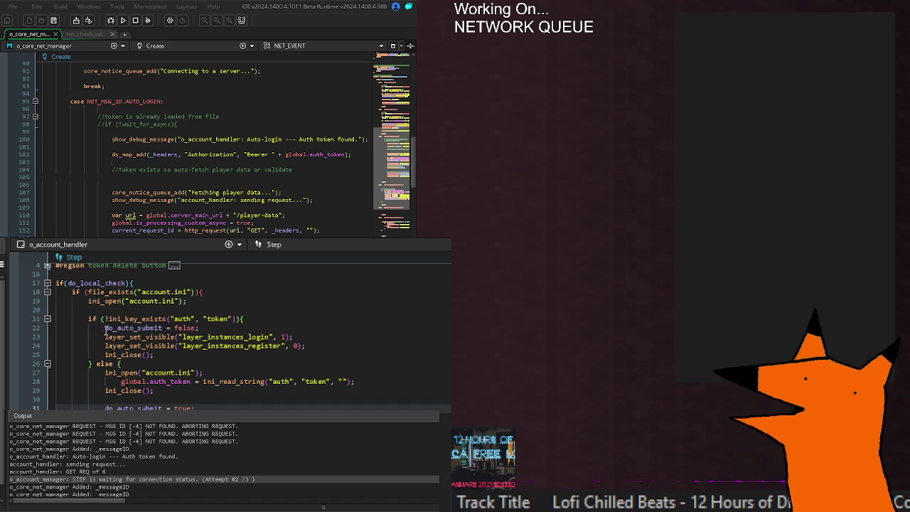
drag(105, 329, 231, 325)
key(BackSpace)
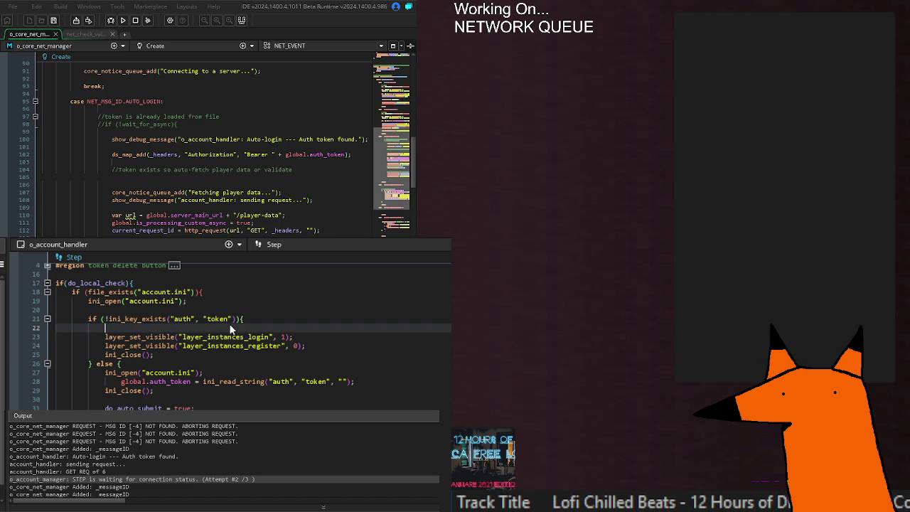
scroll(215, 371, up, 2)
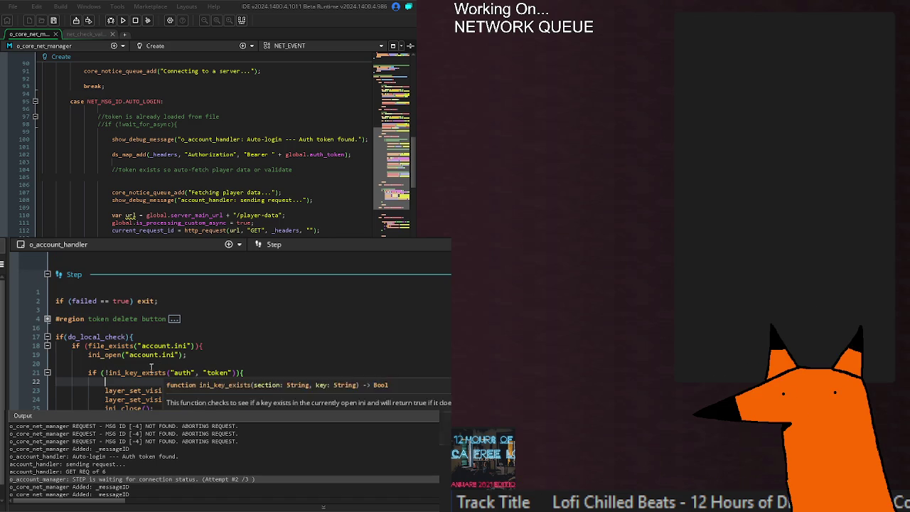
click(200, 346)
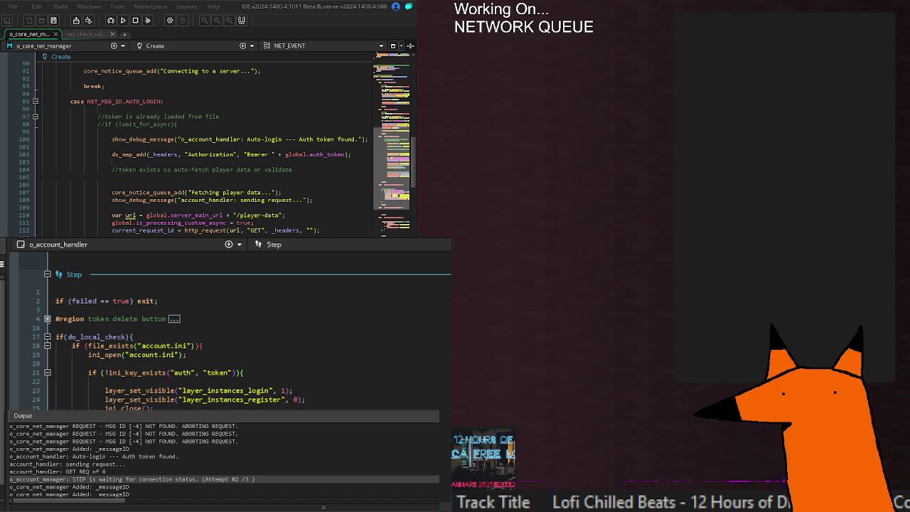
- Jump to do_auto_submit's declaration in the Create event and delete the do_auto_submit = false line
click(157, 301)
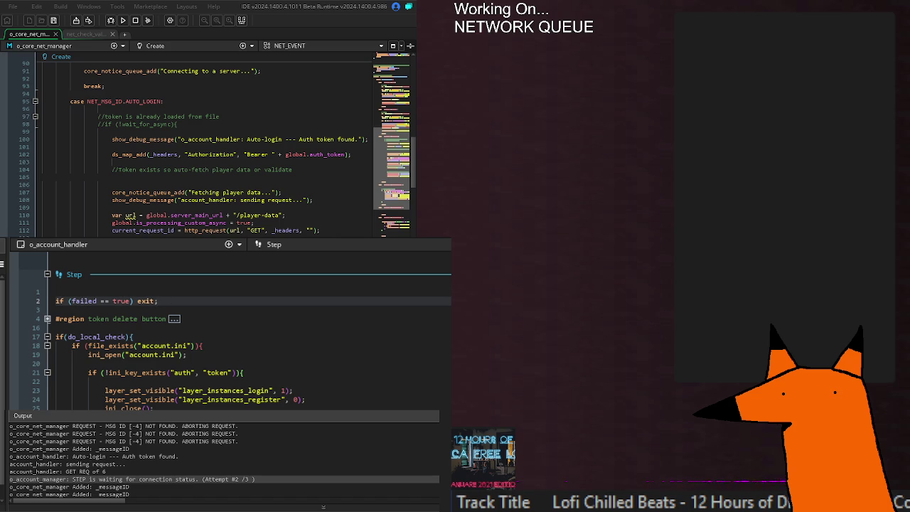
click(131, 338)
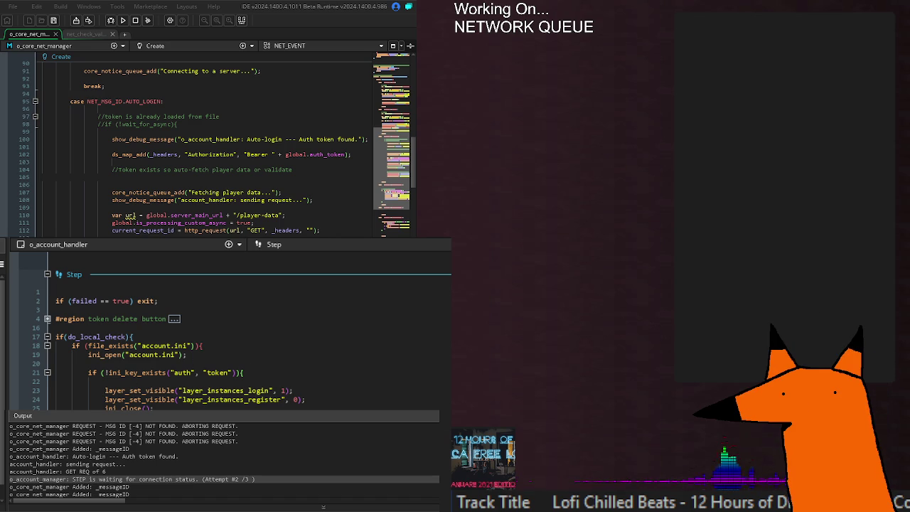
click(62, 364)
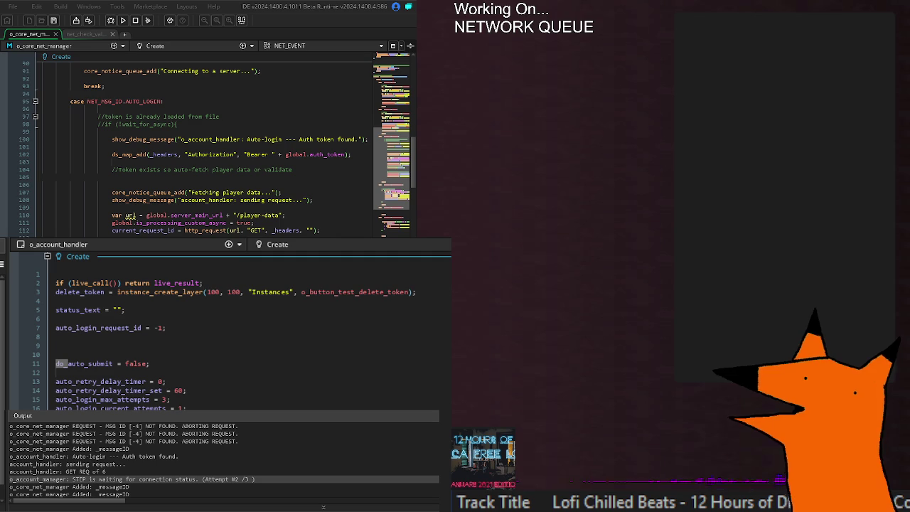
drag(177, 363, 36, 355)
key(BackSpace)
scroll(35, 355, down, 8)
scroll(214, 335, down, 6)
scroll(213, 334, up, 4)
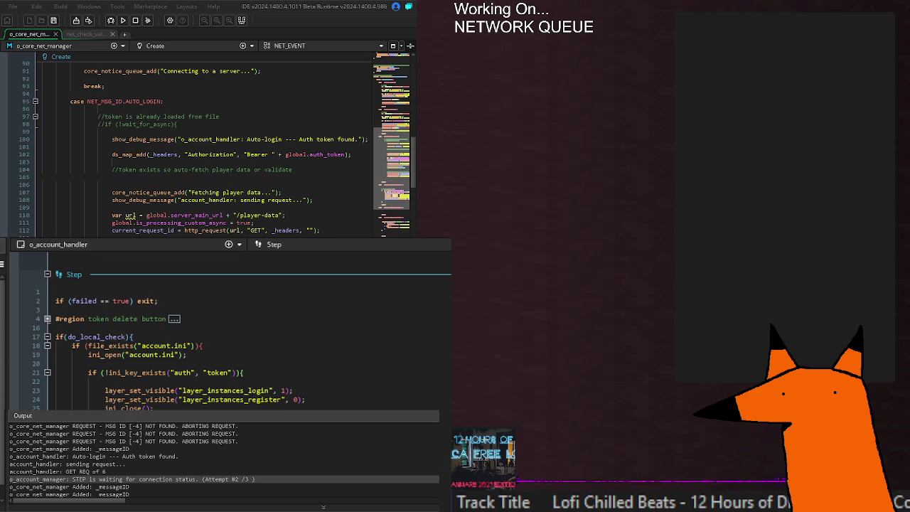
scroll(160, 377, down, 5)
click(197, 372)
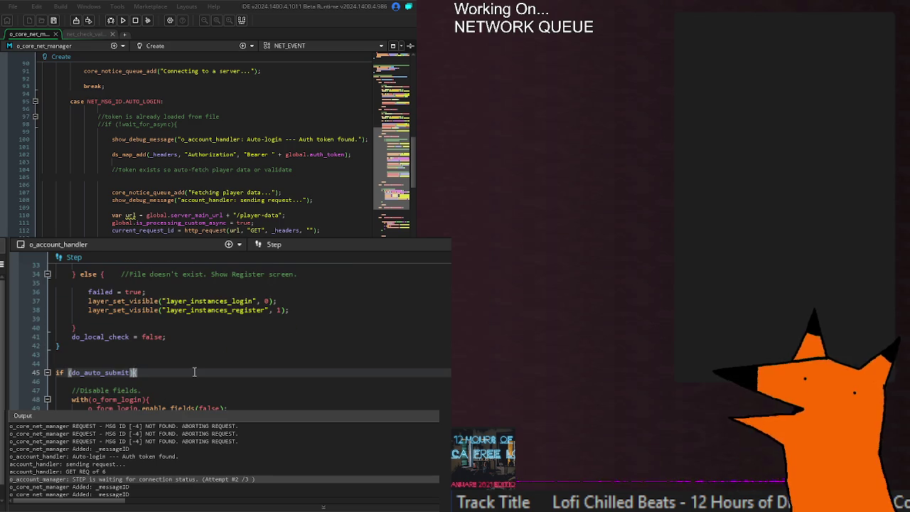
drag(133, 372, 69, 372)
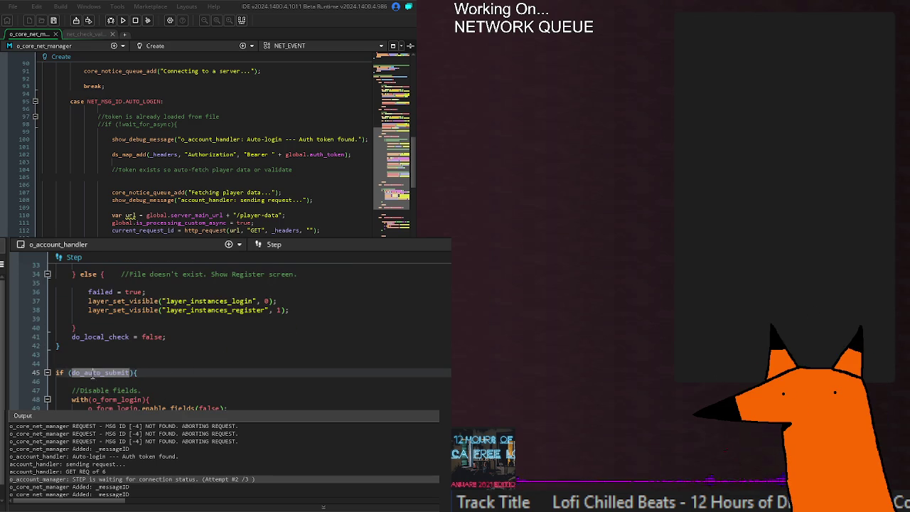
click(170, 391)
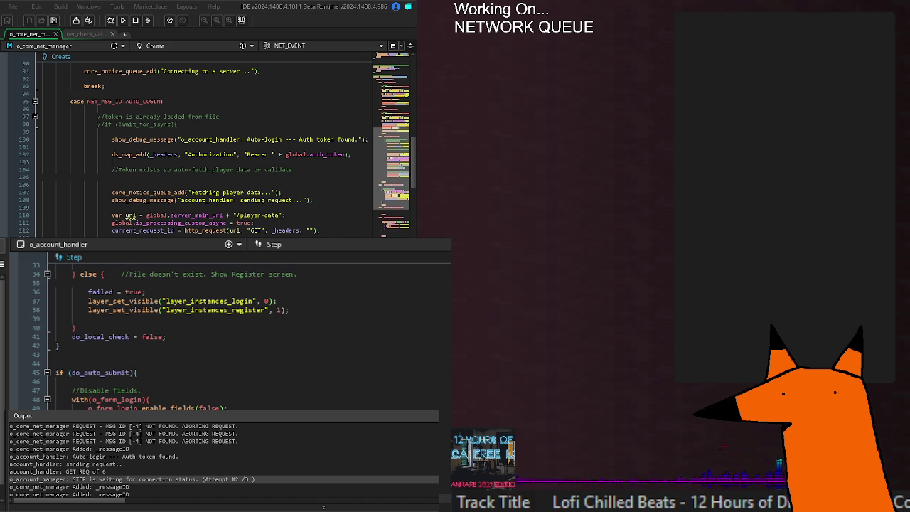
scroll(227, 331, down, 2)
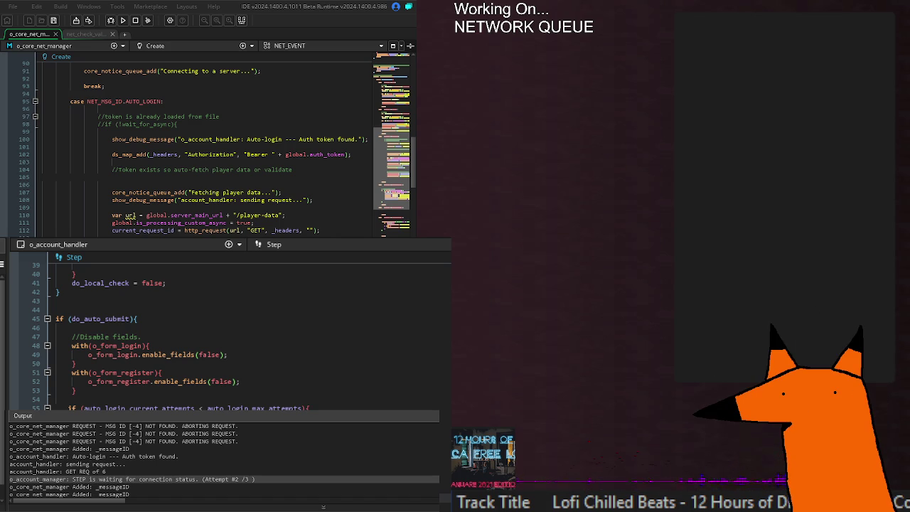
scroll(226, 327, down, 4)
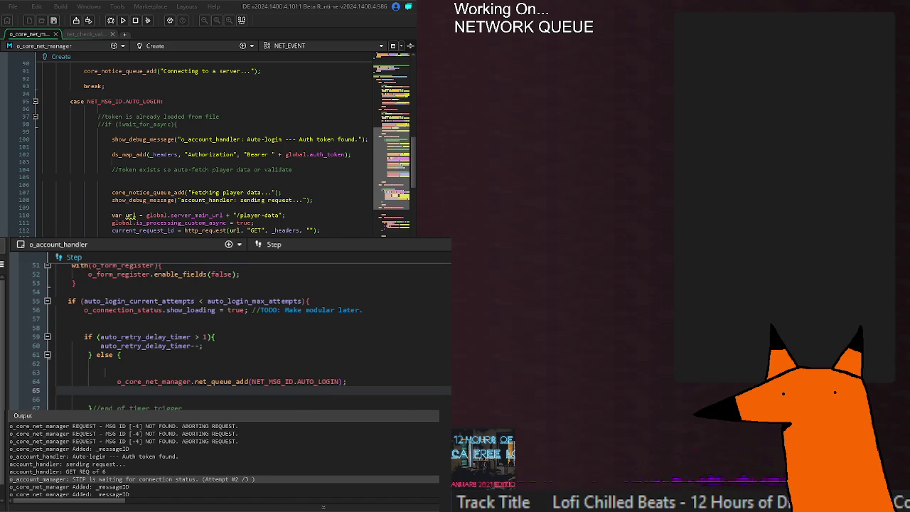
scroll(226, 327, up, 6)
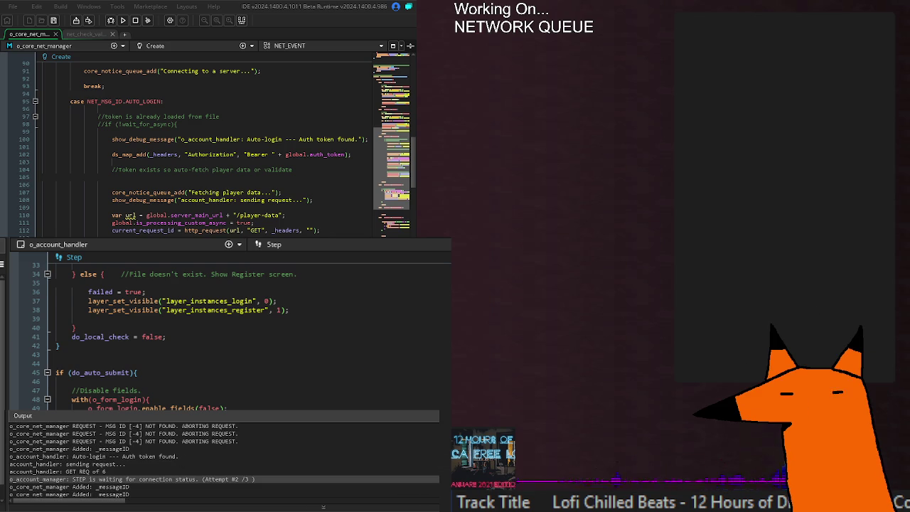
scroll(213, 334, down, 4)
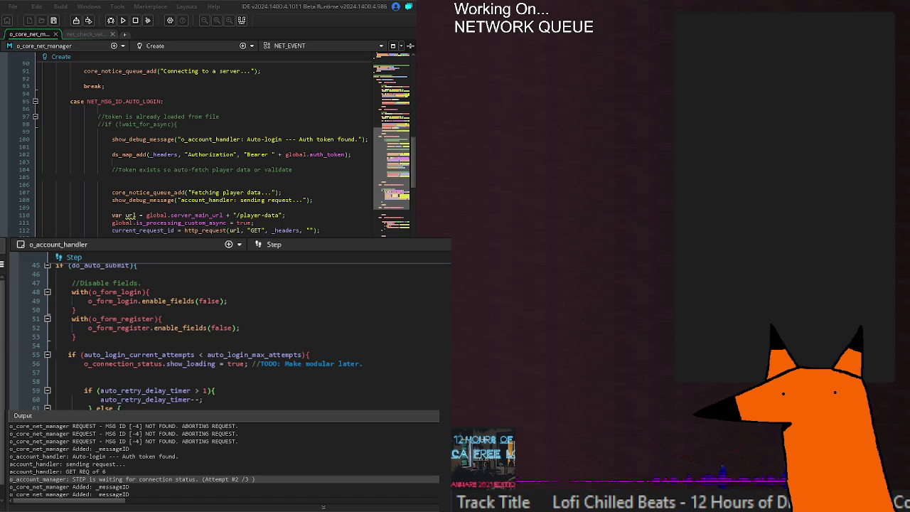
scroll(225, 334, down, 2)
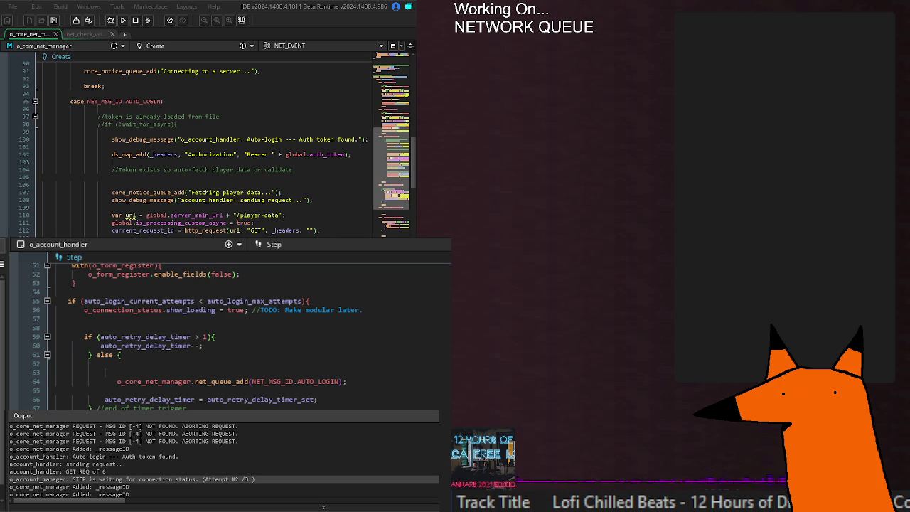
click(121, 355)
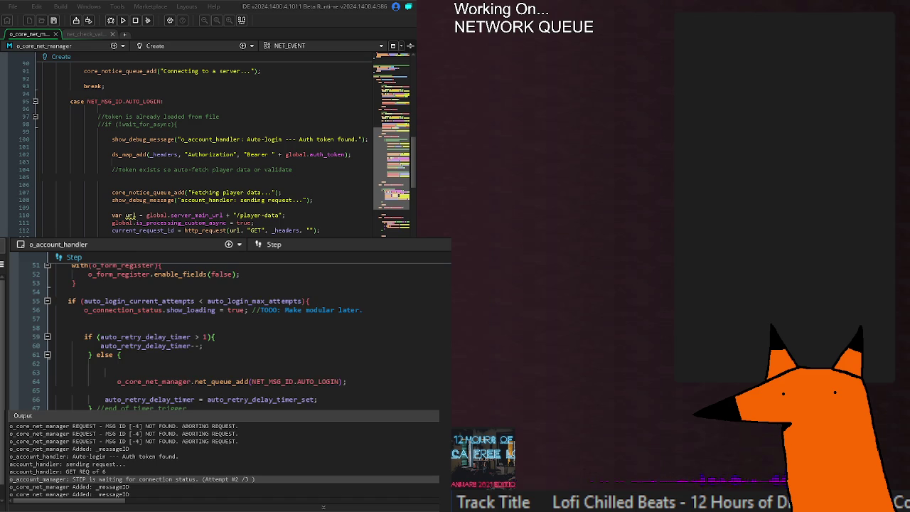
scroll(105, 372, up, 5)
scroll(214, 334, up, 3)
scroll(213, 334, down, 5)
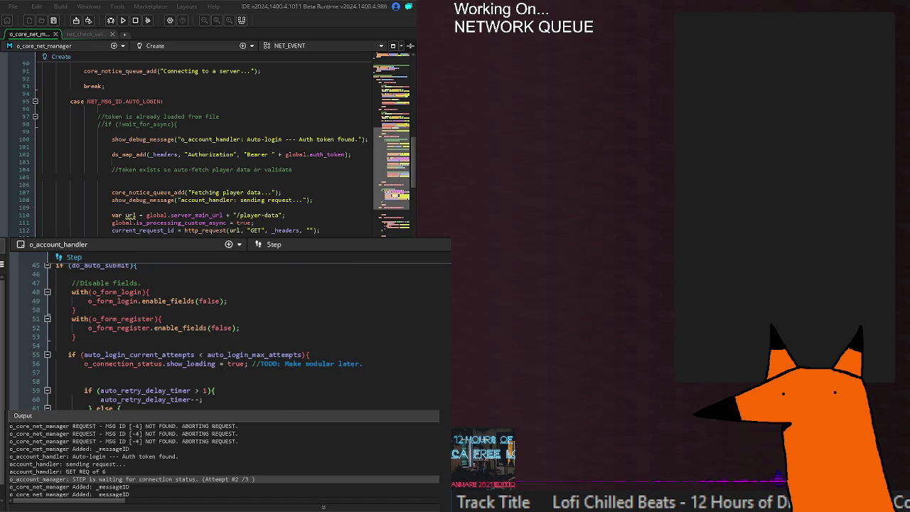
scroll(213, 335, down, 2)
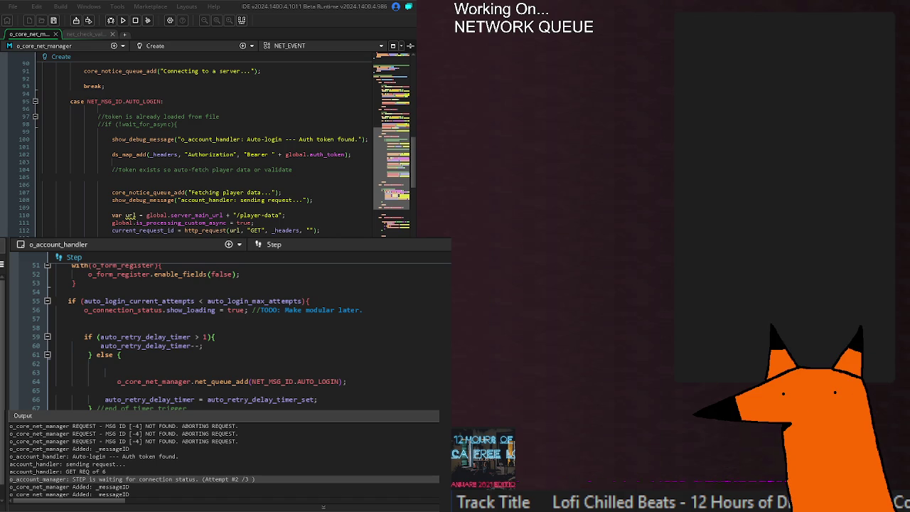
scroll(214, 335, up, 2)
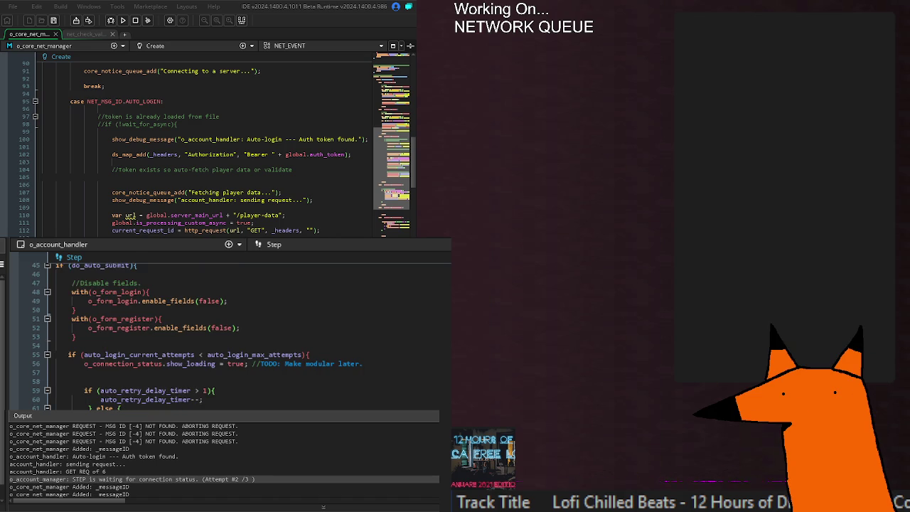
scroll(213, 334, up, 2)
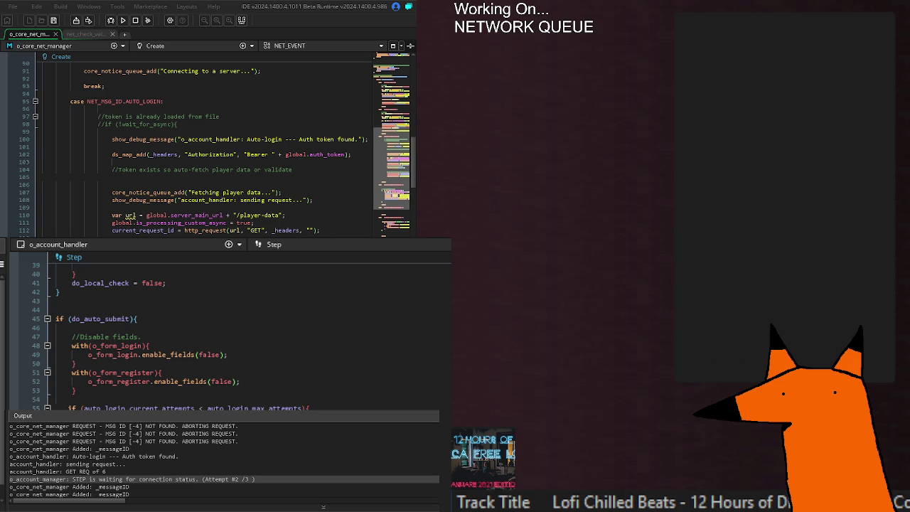
scroll(228, 328, down, 8)
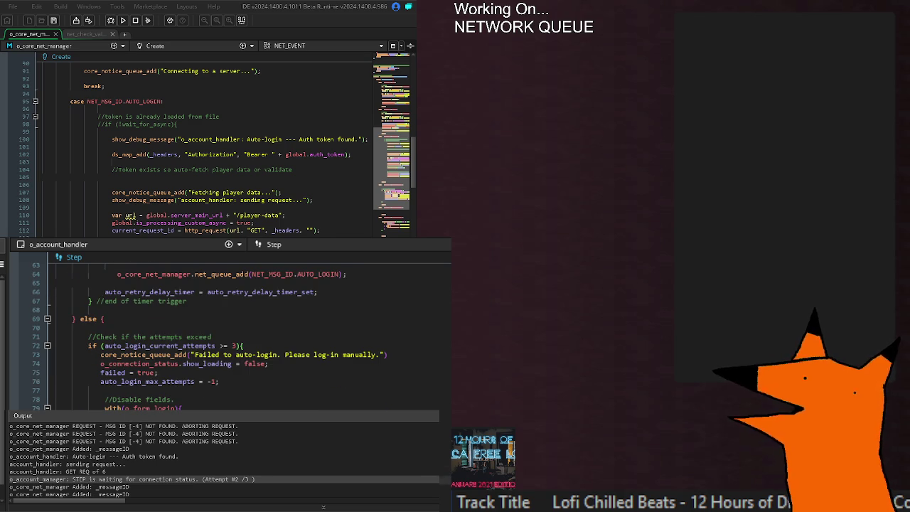
scroll(228, 327, up, 12)
double_click(133, 301)
scroll(228, 328, down, 4)
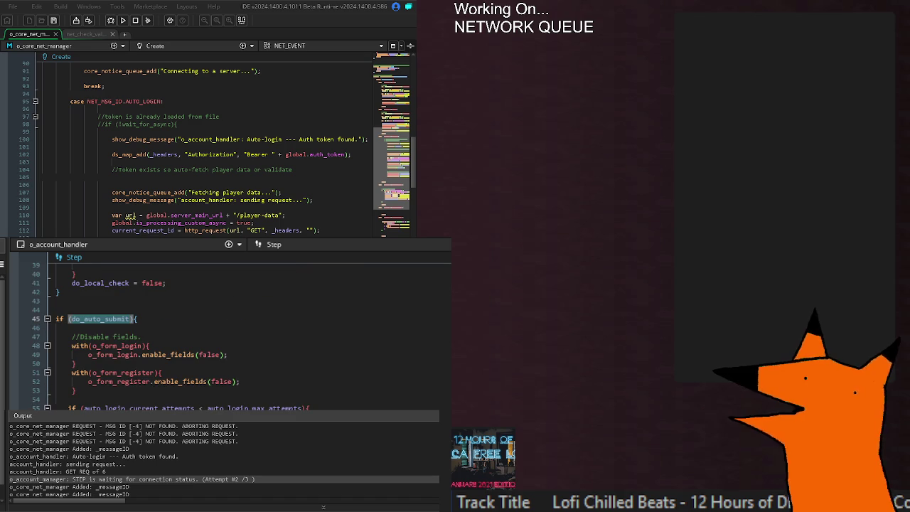
click(105, 320)
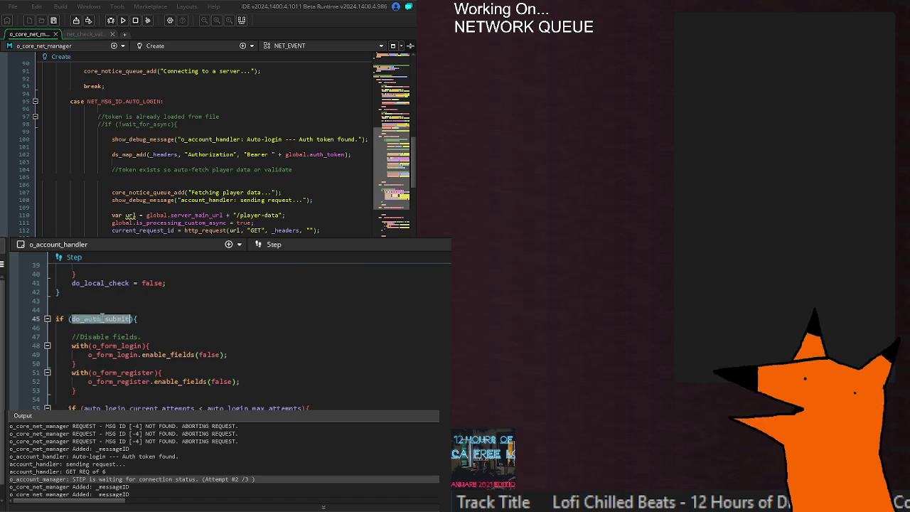
click(75, 390)
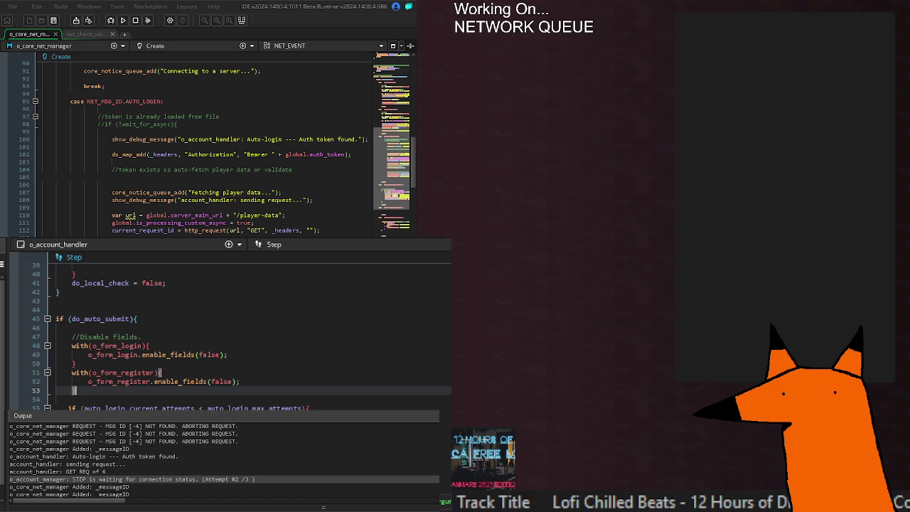
scroll(228, 328, down, 2)
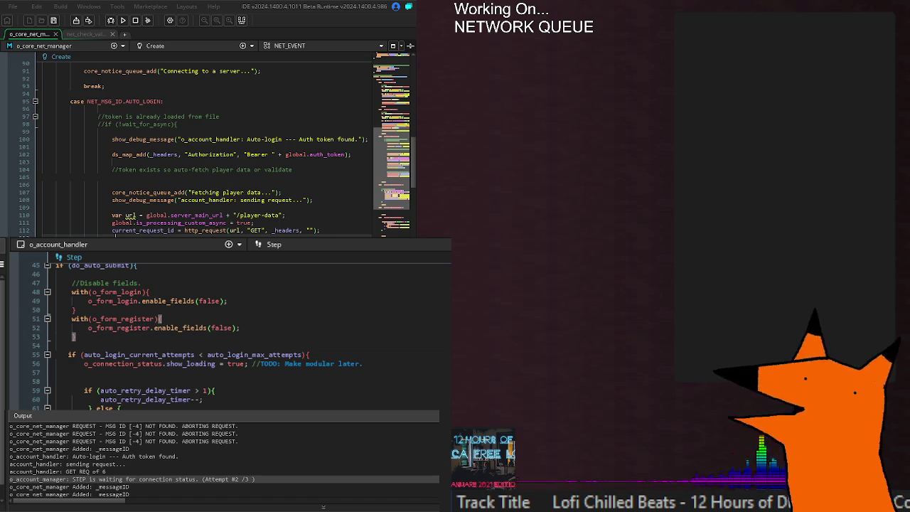
scroll(173, 226, down, 20)
- Review o_core_net_manager's Create code around net_process_request's switch and save it
scroll(174, 226, down, 20)
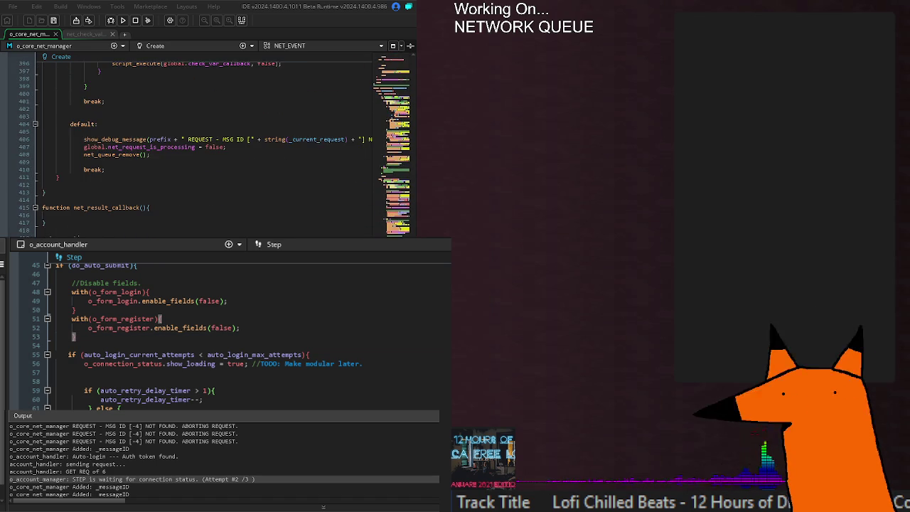
scroll(173, 226, down, 9)
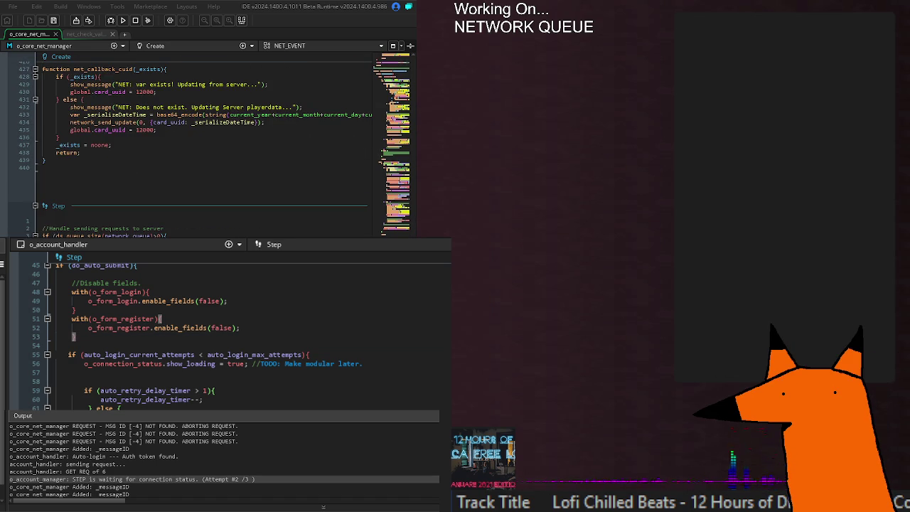
scroll(175, 104, up, 20)
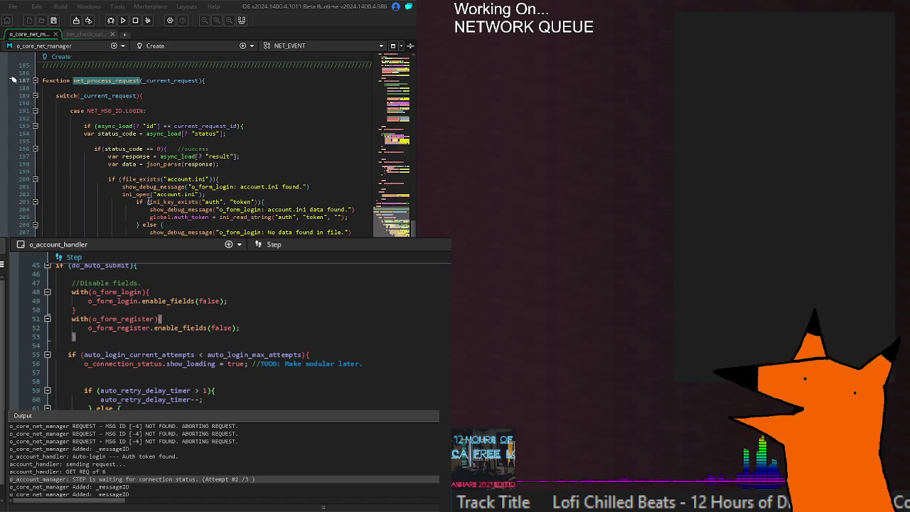
click(176, 105)
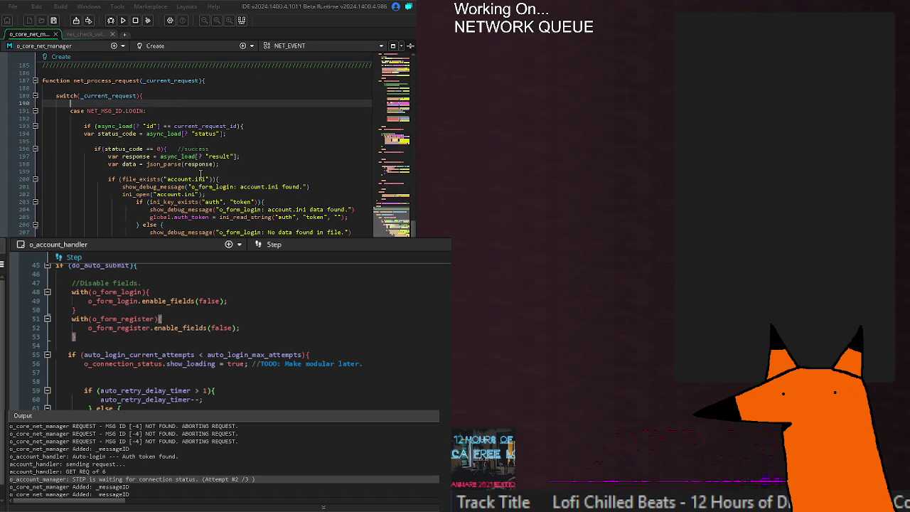
scroll(200, 174, down, 10)
scroll(203, 173, down, 10)
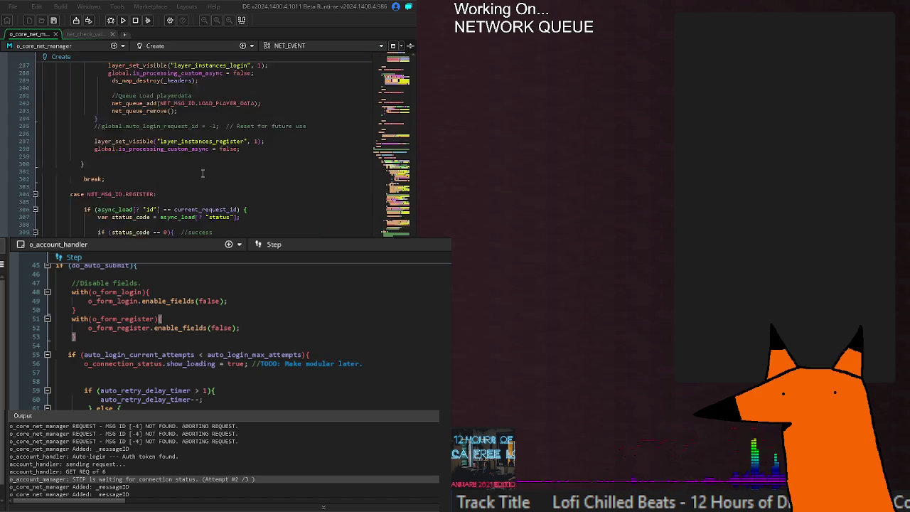
scroll(203, 173, down, 4)
scroll(212, 223, up, 6)
scroll(212, 224, down, 2)
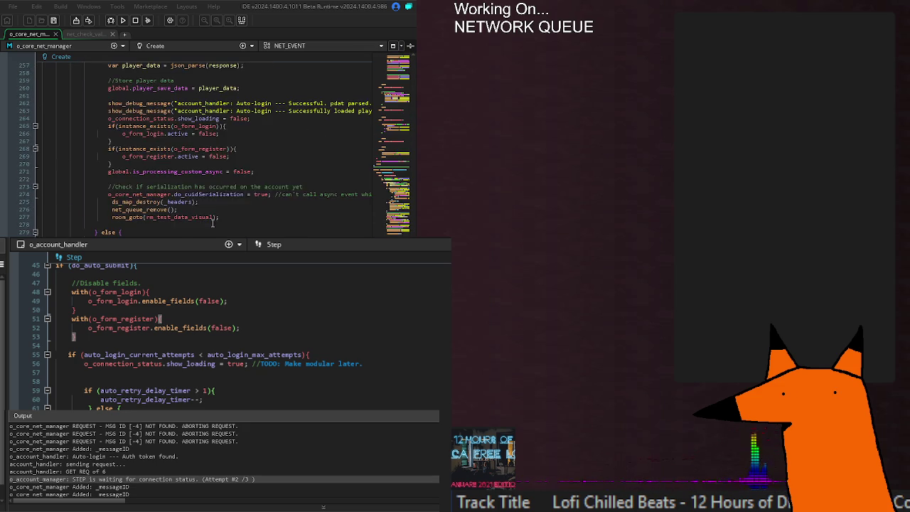
scroll(142, 200, up, 4)
scroll(203, 210, down, 4)
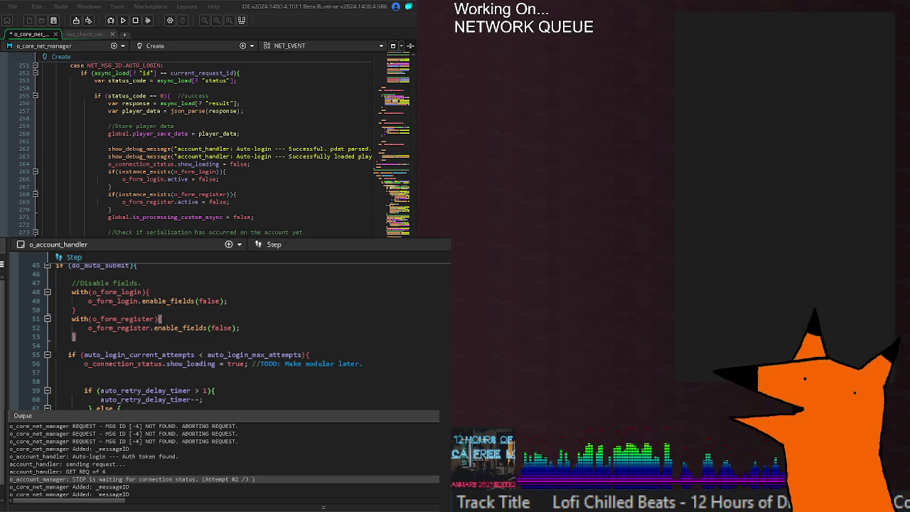
scroll(199, 149, up, 4)
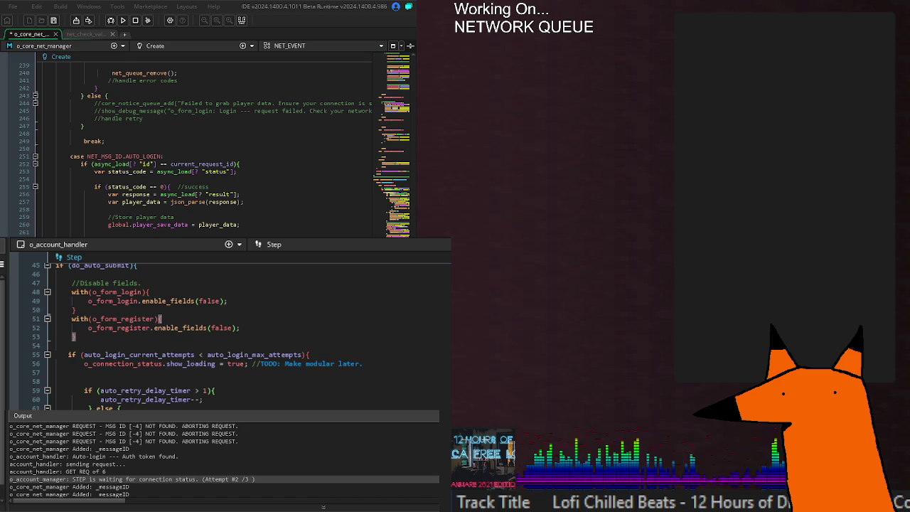
scroll(207, 142, down, 4)
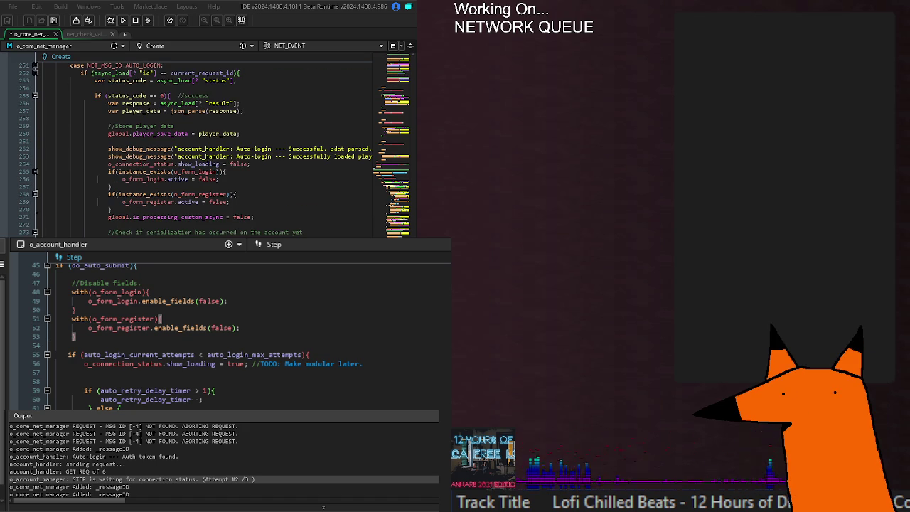
key(ctrl+s)
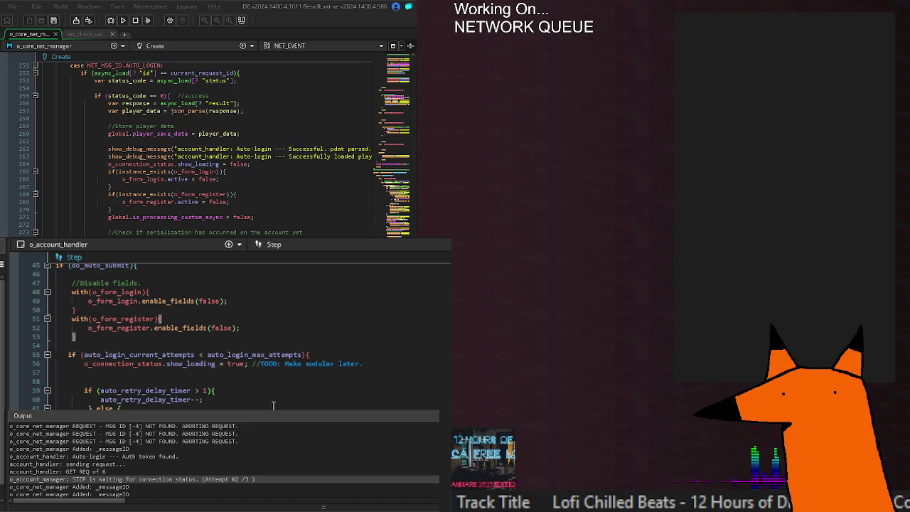
- Check auto_login_max_attempts on line 55, then run the game with F5 to see the error
click(307, 354)
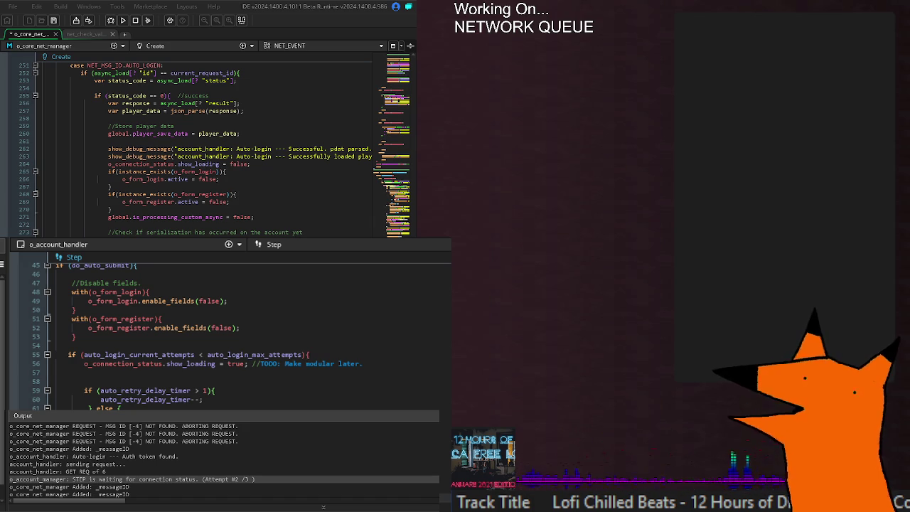
scroll(126, 351, up, 15)
scroll(125, 352, down, 20)
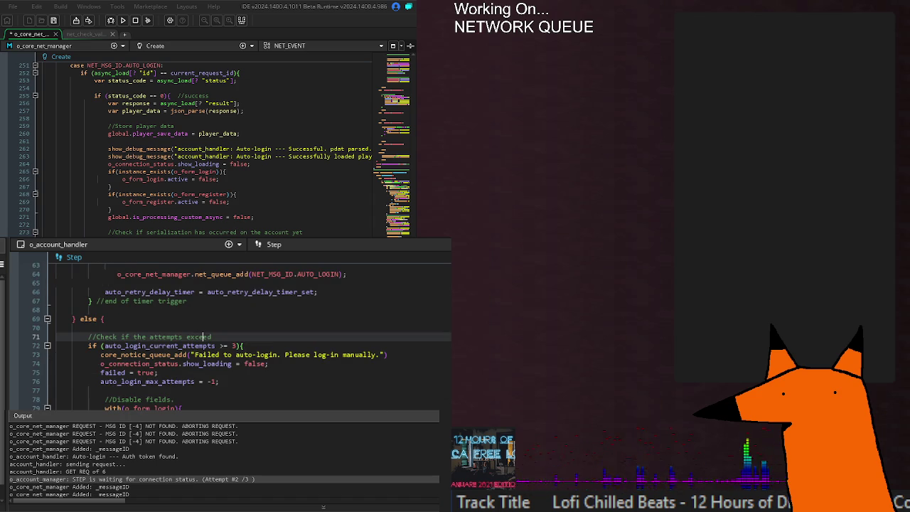
scroll(227, 334, up, 4)
double_click(254, 301)
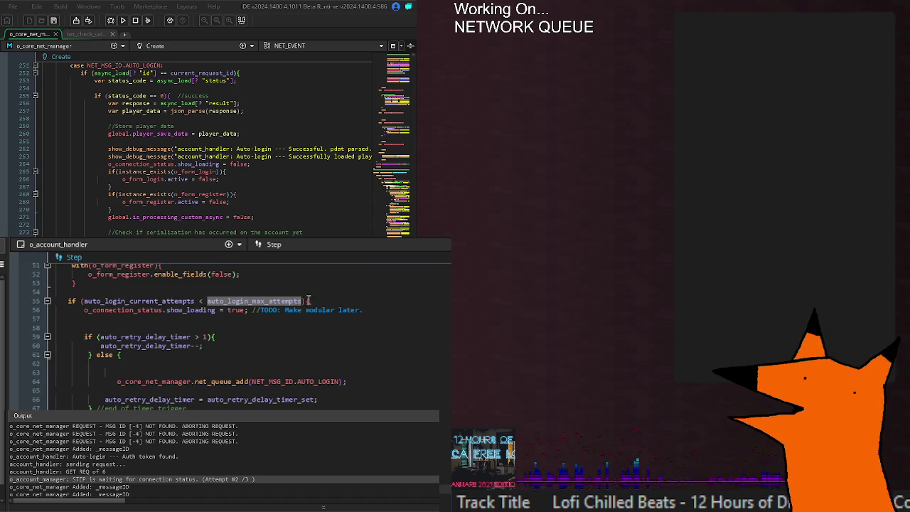
click(81, 301)
key(F5)
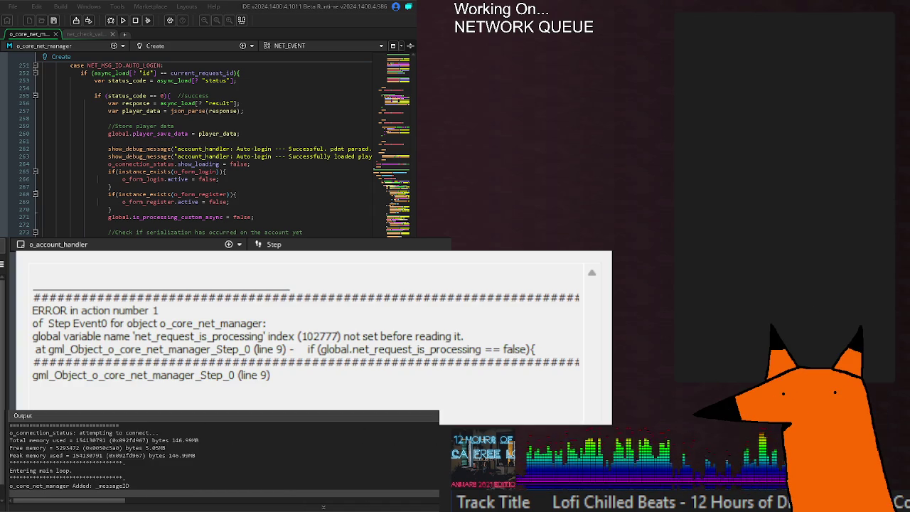
double_click(249, 336)
click(458, 332)
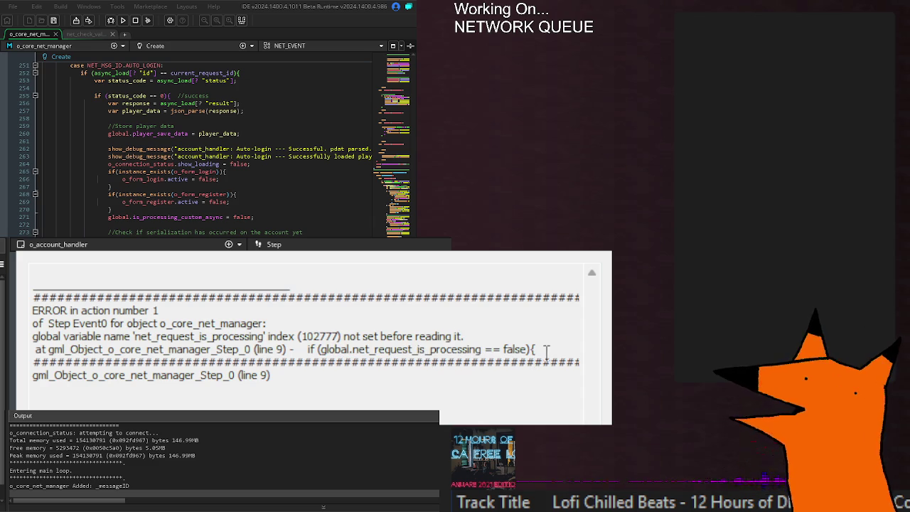
mouse_move(33, 362)
mouse_down()
mouse_move(32, 350)
mouse_move(50, 351)
mouse_up()
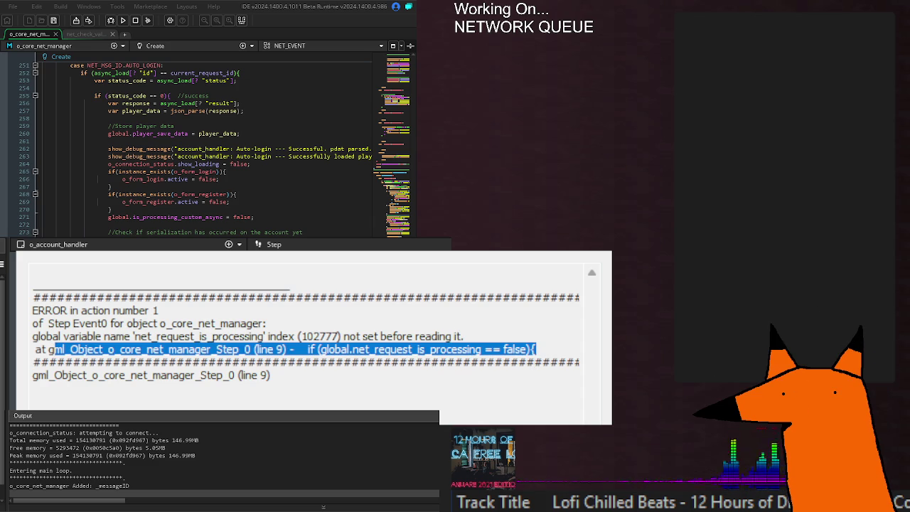
click(55, 349)
scroll(213, 222, up, 20)
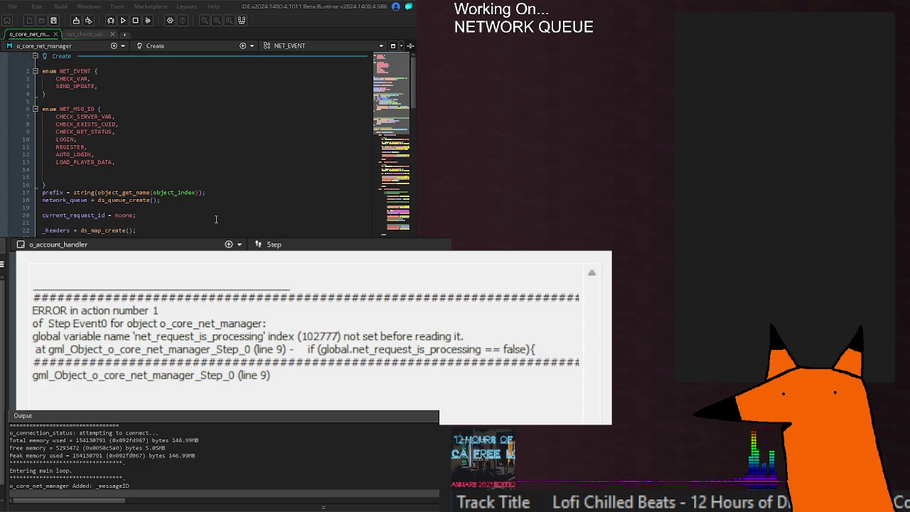
scroll(213, 221, down, 20)
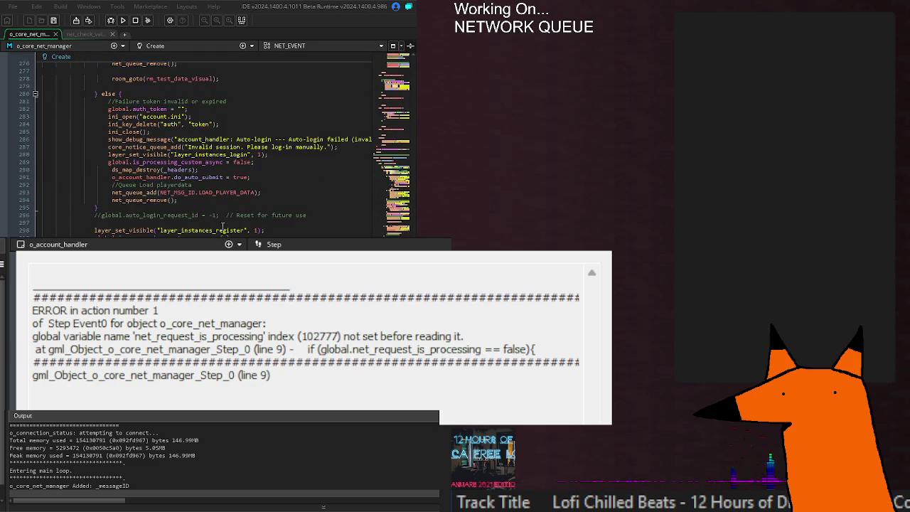
scroll(222, 226, down, 10)
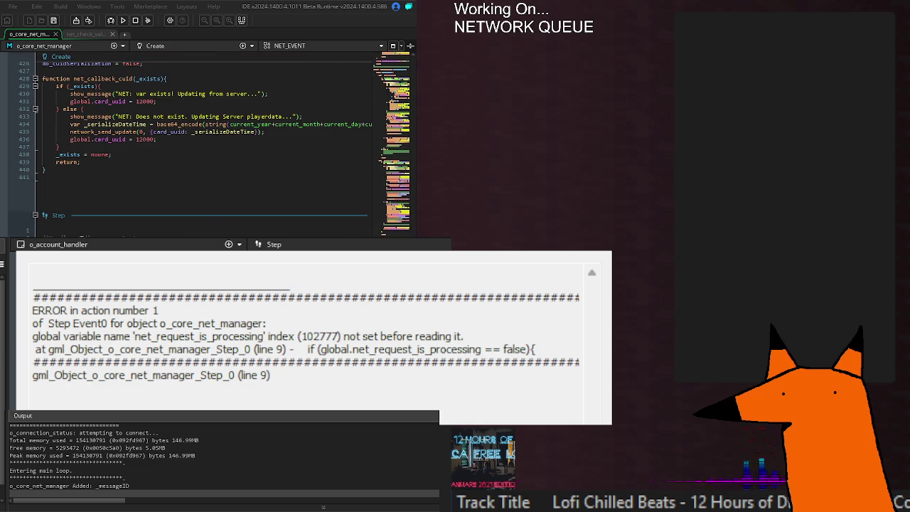
click(222, 229)
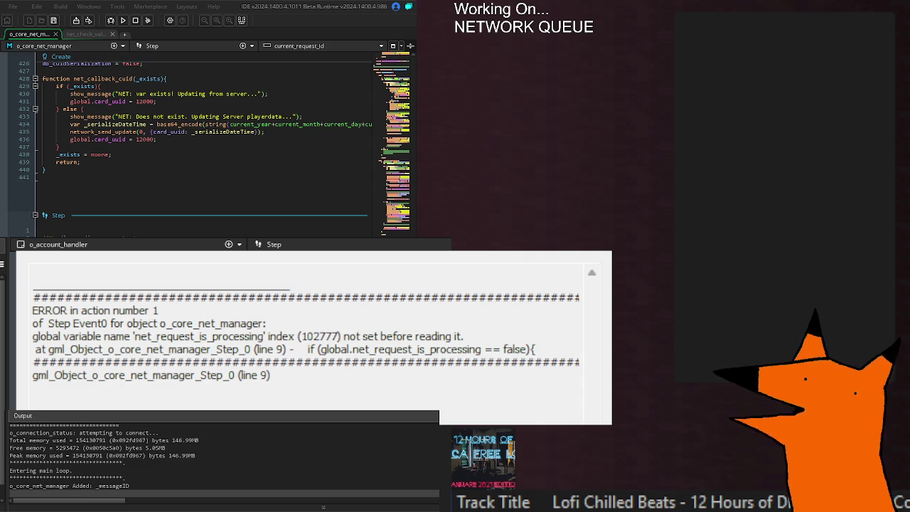
scroll(177, 215, up, 20)
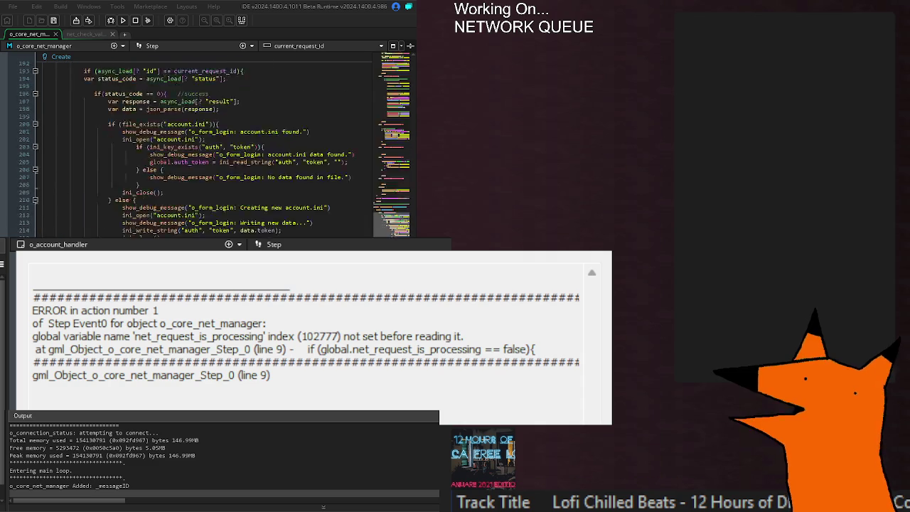
scroll(178, 217, down, 5)
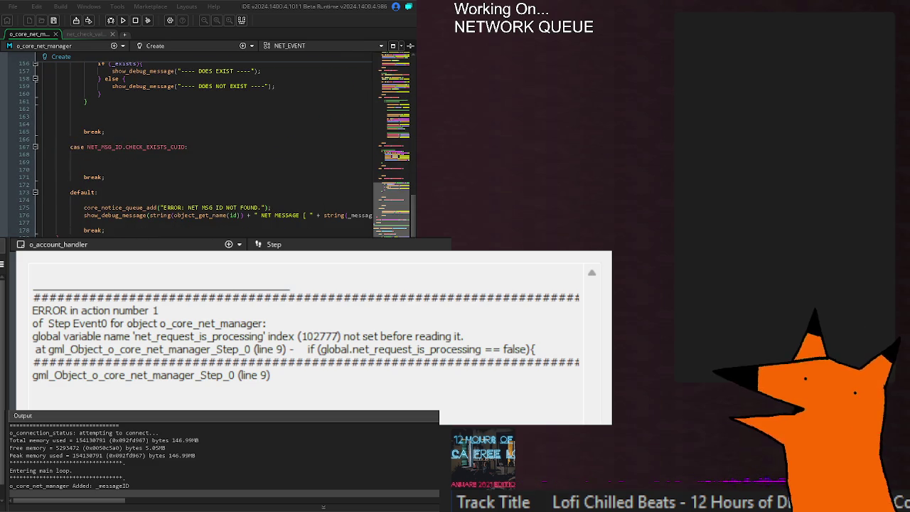
mouse_move(200, 336)
mouse_down()
mouse_move(459, 348)
mouse_move(478, 336)
mouse_up()
click(478, 335)
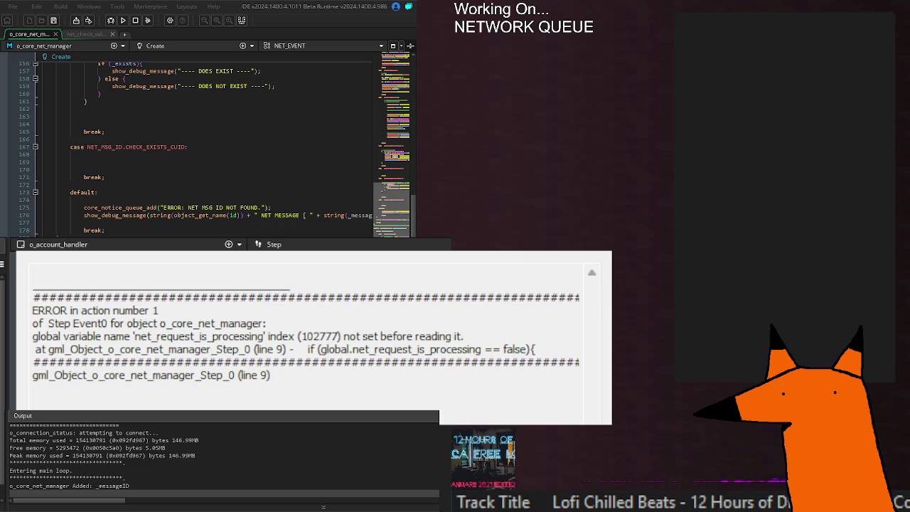
scroll(211, 235, up, 20)
scroll(126, 228, down, 8)
scroll(125, 228, up, 6)
scroll(125, 227, down, 3)
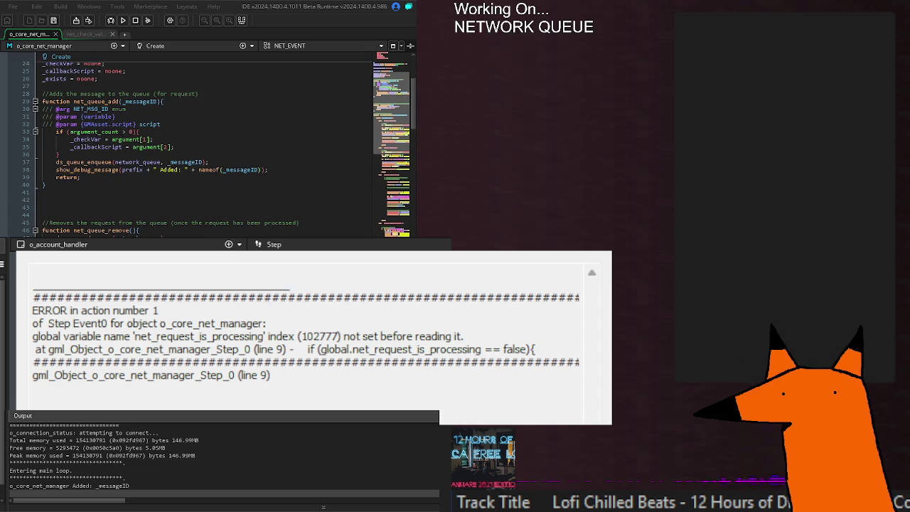
scroll(126, 207, up, 8)
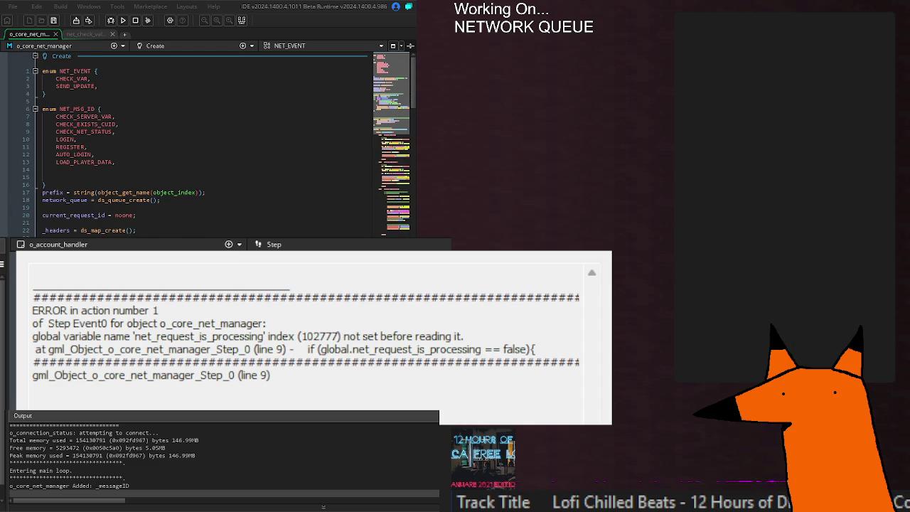
key(ctrl+v)
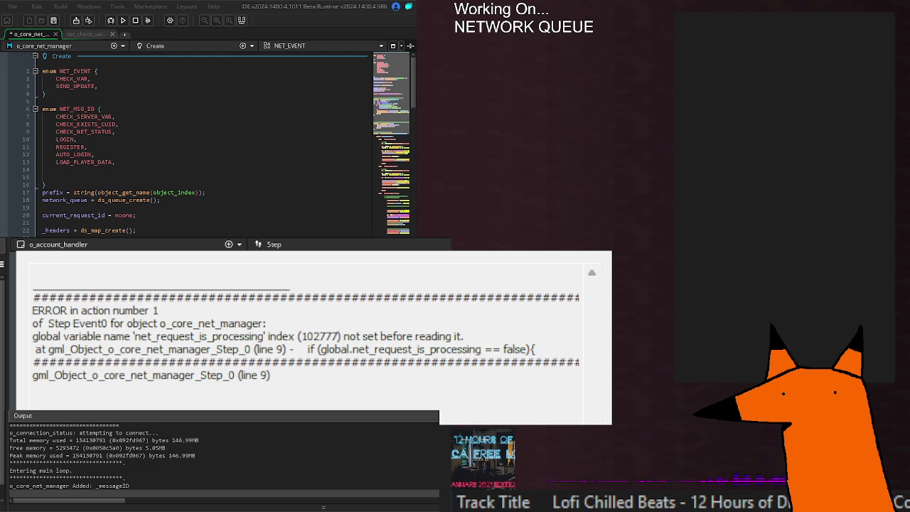
- Save the corrected o_core_net_manager Create code and rebuild and run the game with F5
key(ctrl+s)
key(F5)
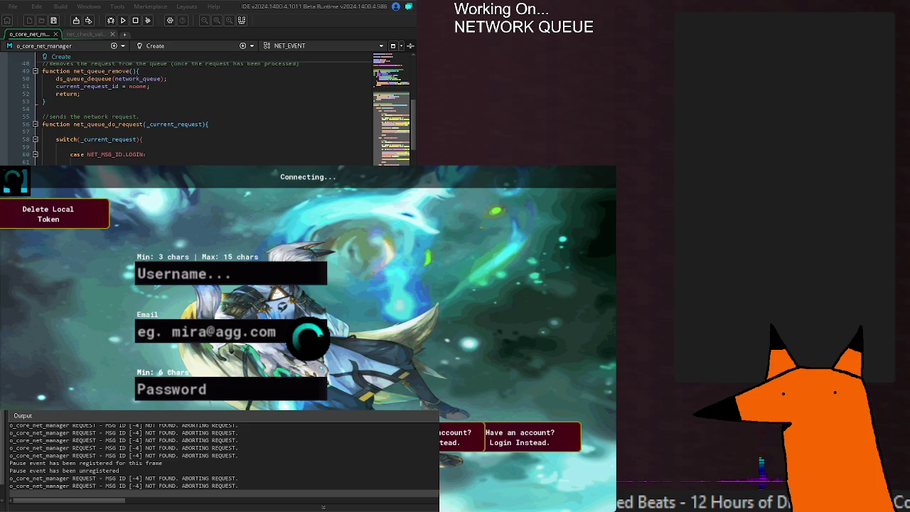
- Add a Draw GUI event to o_core_net_manager from the add-event Draw list
scroll(206, 110, down, 15)
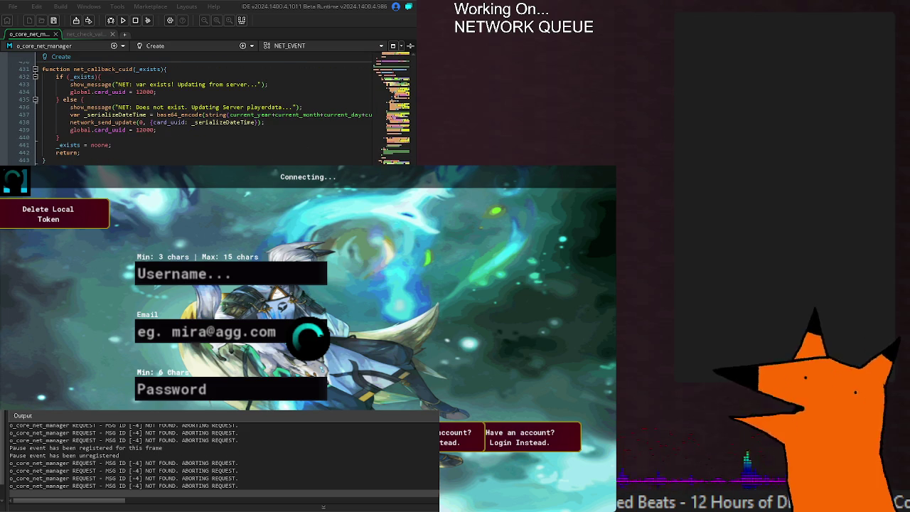
click(246, 45)
mouse_move(231, 115)
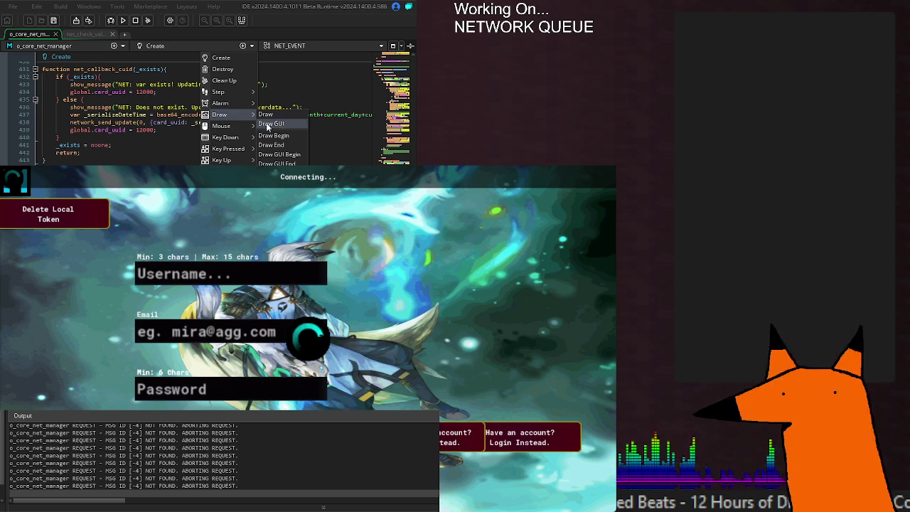
key(Escape)
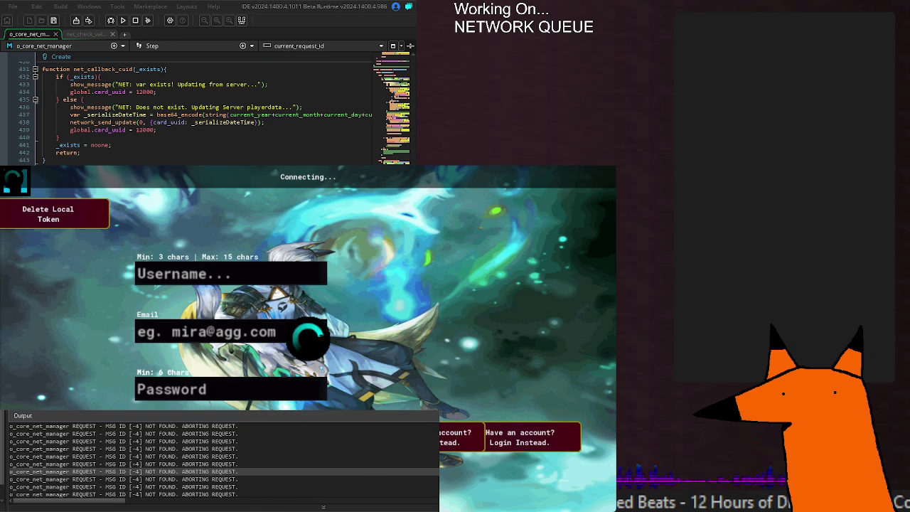
click(244, 46)
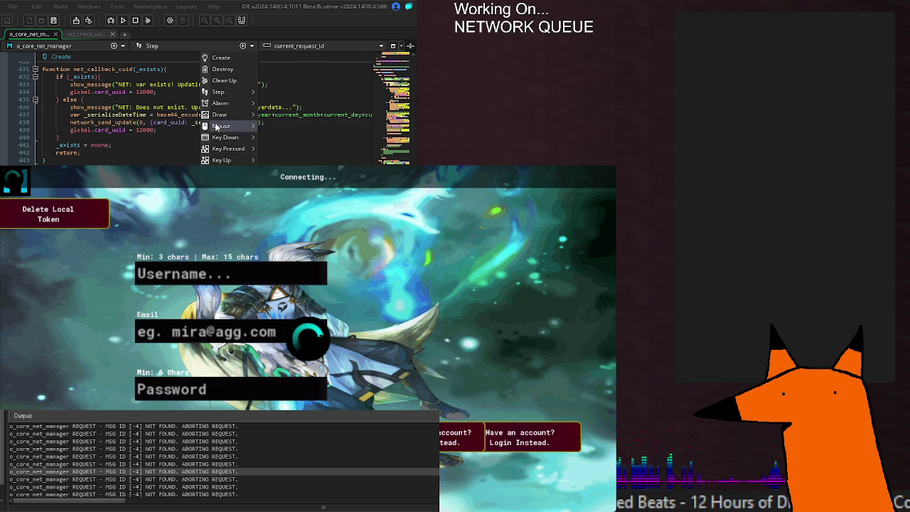
mouse_move(220, 114)
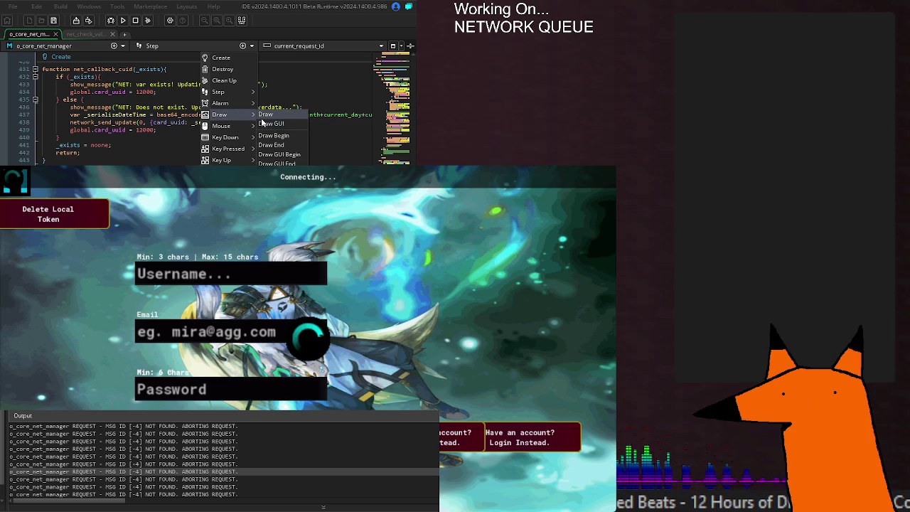
click(263, 123)
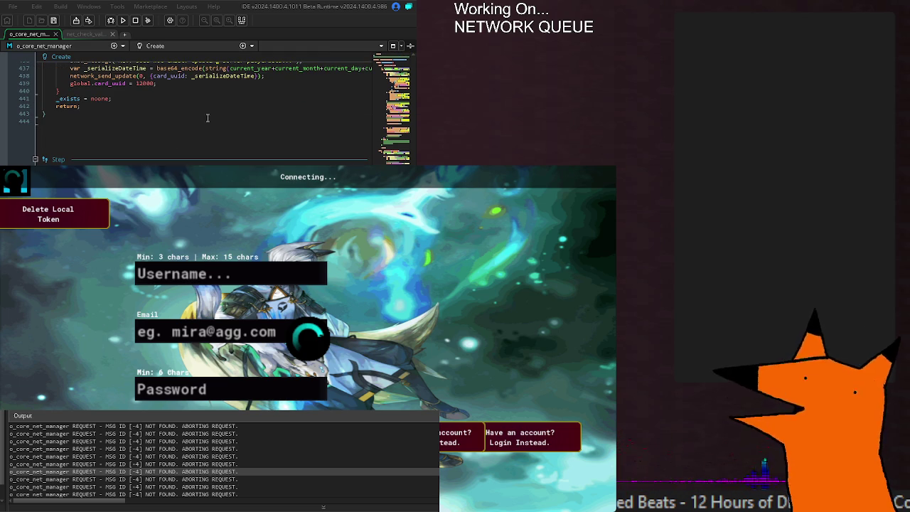
- Save o_core_net_manager with its new Draw GUI event and relaunch the game via Run
scroll(269, 124, down, 1)
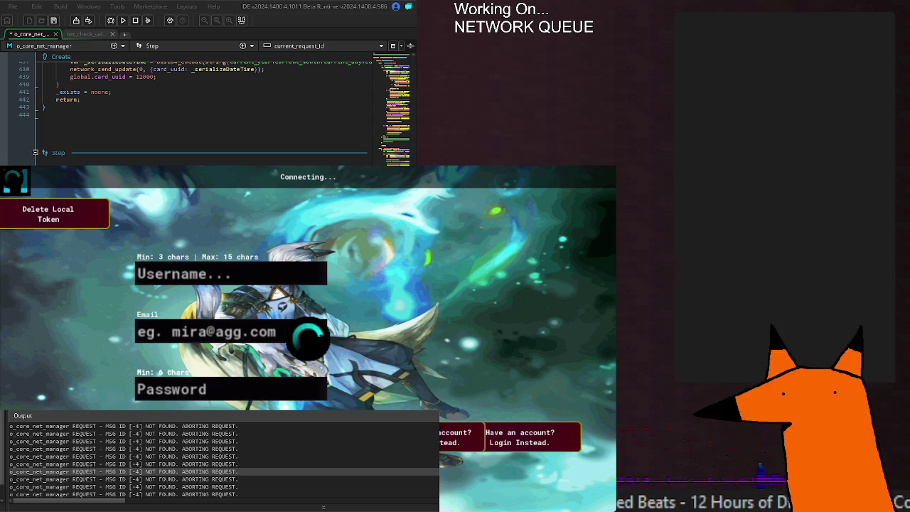
key(ctrl+s)
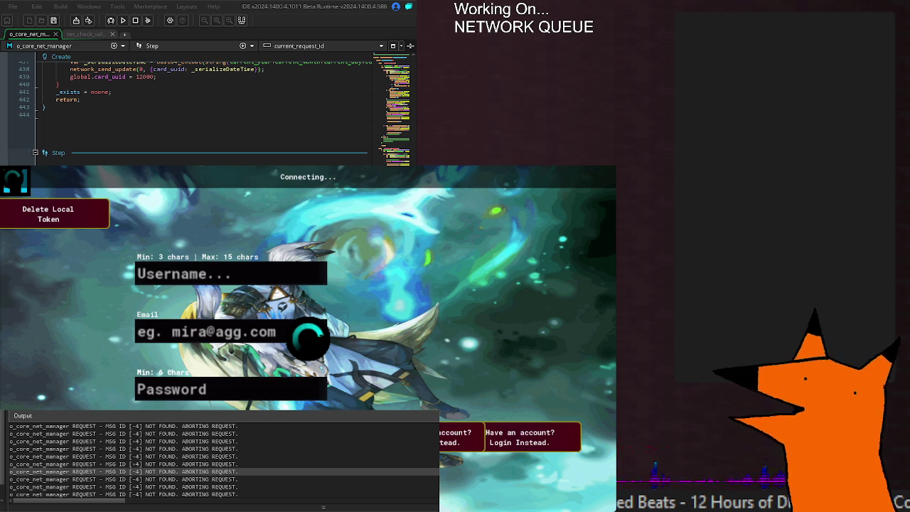
click(127, 24)
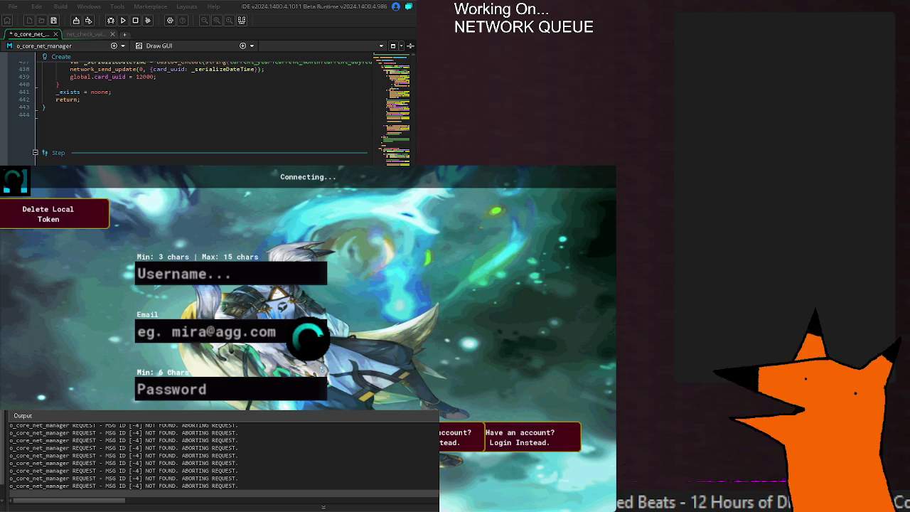
- Save the Draw GUI draw_rectangle_colour code using _col so GMLive hot-reloads it into the game
scroll(206, 85, right, 1)
scroll(207, 86, left, 1)
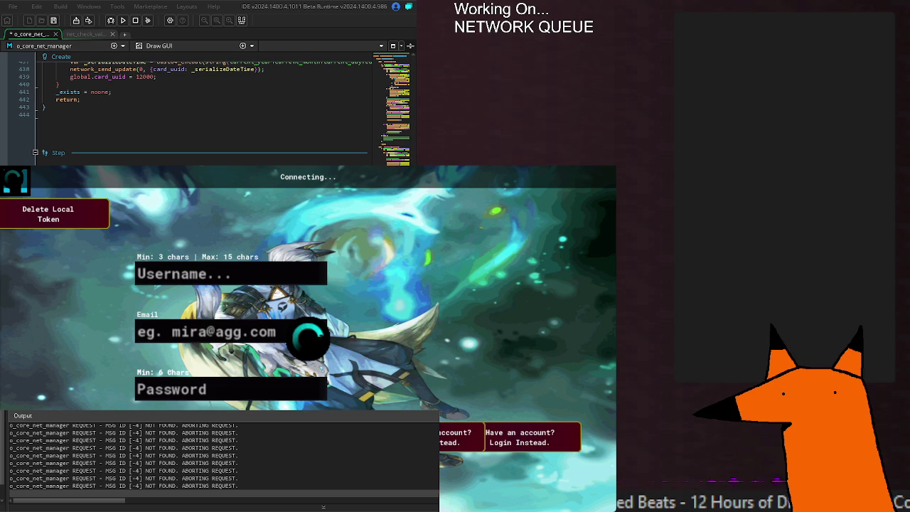
scroll(206, 85, right, 3)
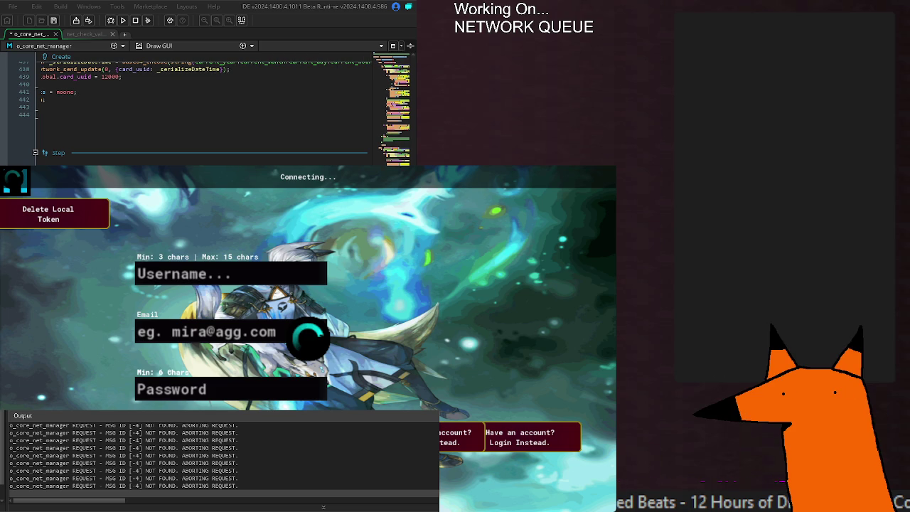
scroll(206, 85, left, 3)
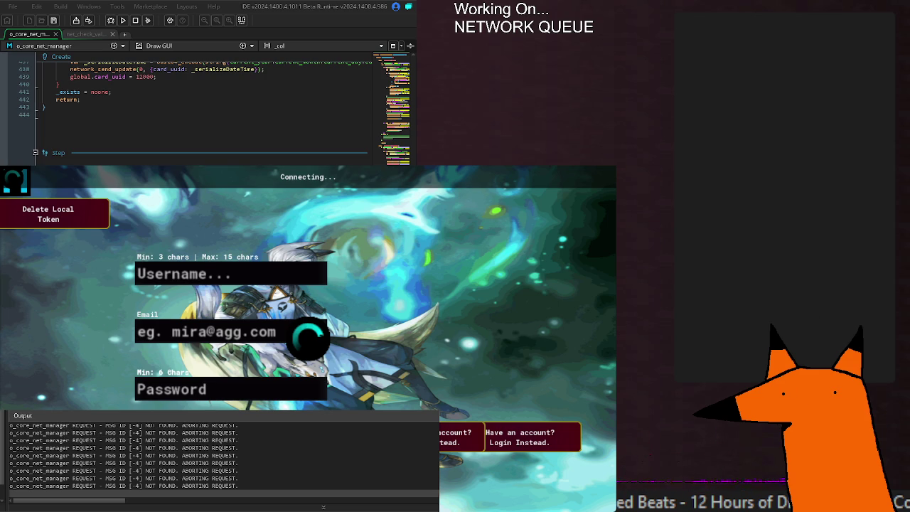
scroll(207, 86, right, 3)
scroll(206, 85, left, 3)
scroll(206, 89, right, 2)
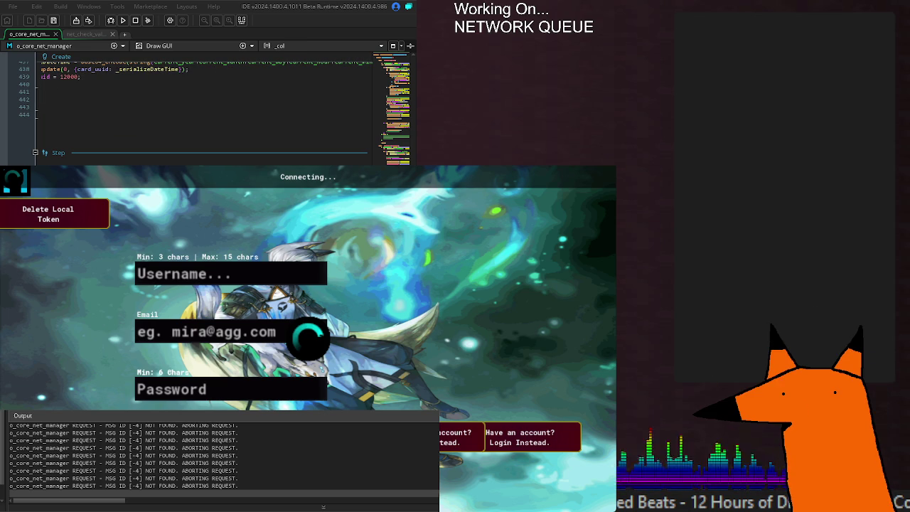
scroll(207, 89, left, 2)
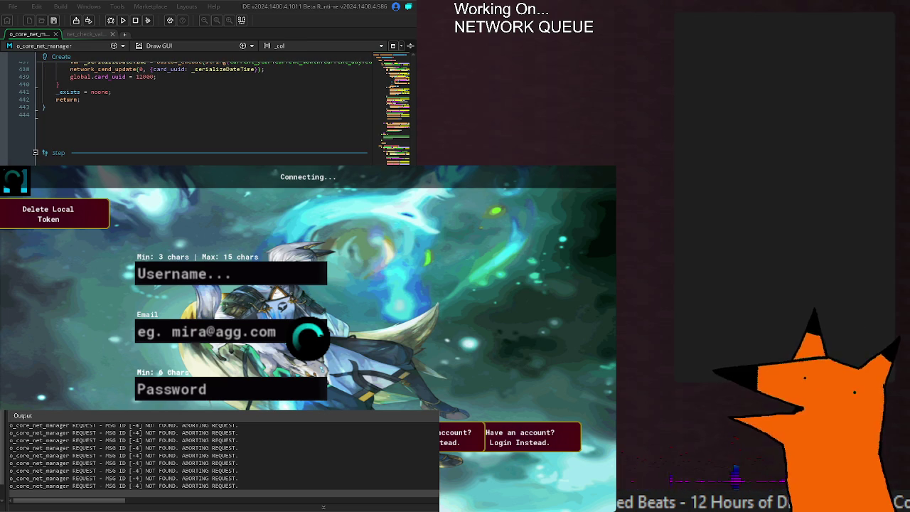
key(ctrl+s)
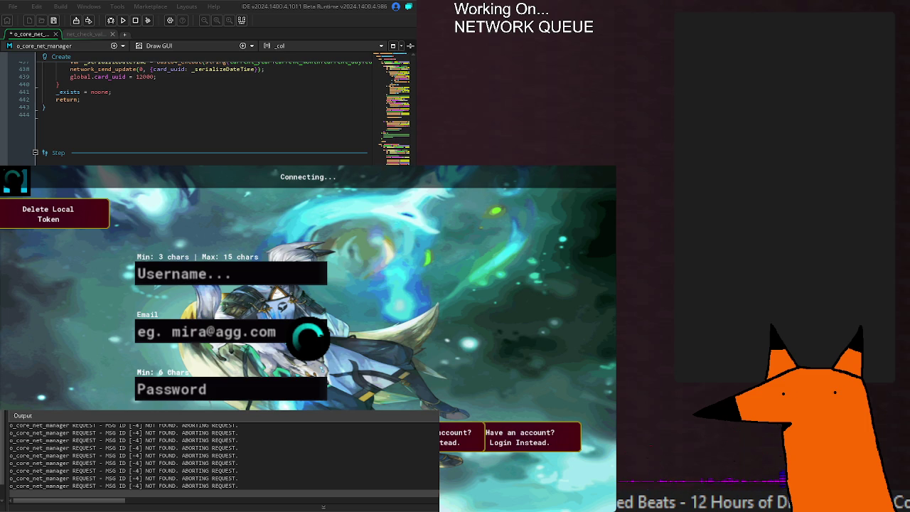
- Save the Draw GUI event three times so GMLive reloads it into the running game
key(ctrl+s)
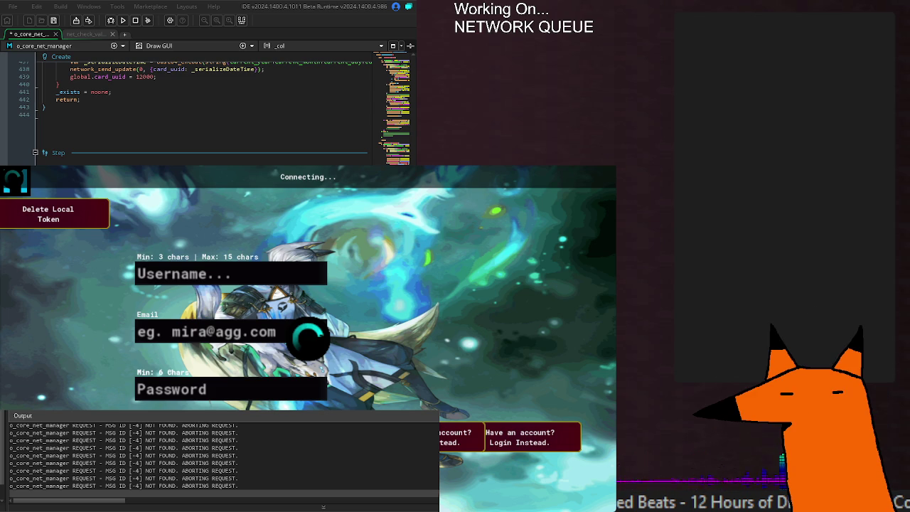
key(ctrl+s)
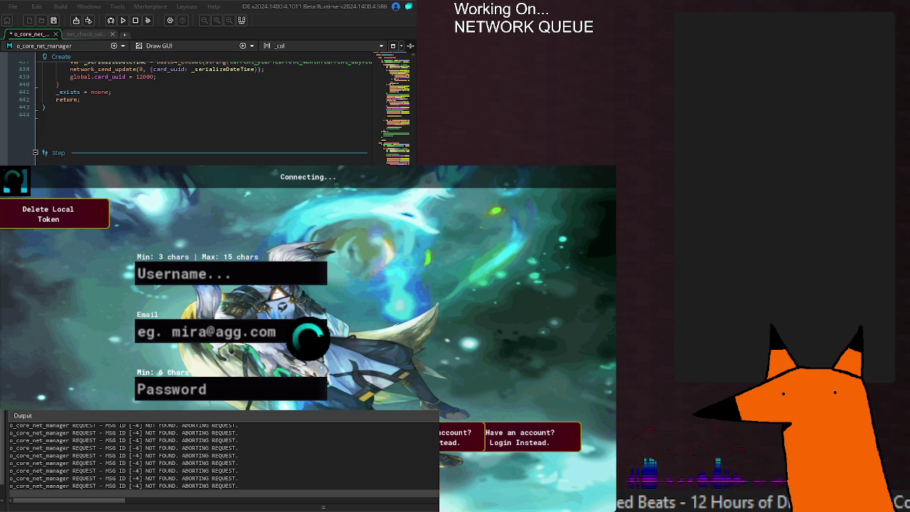
key(ctrl+s)
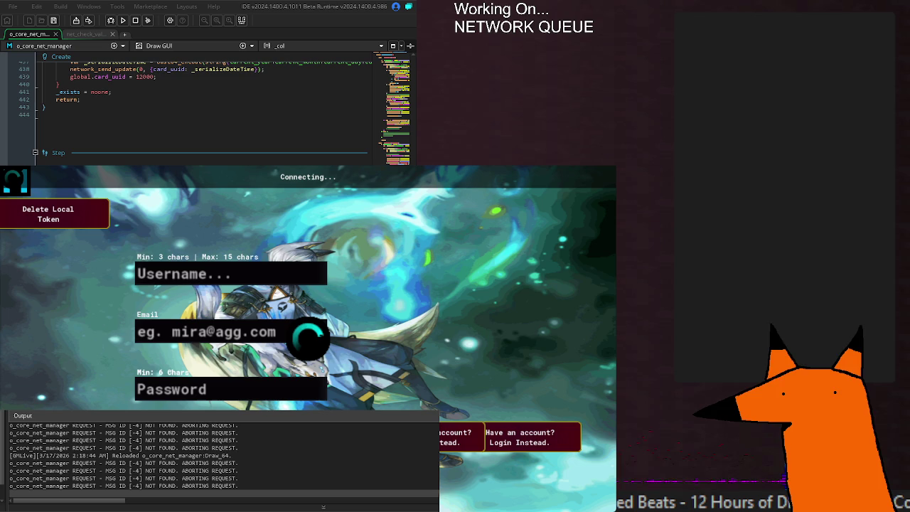
- Undo the last Draw GUI edit and save so GMLive reloads Draw_64
key(ctrl+z)
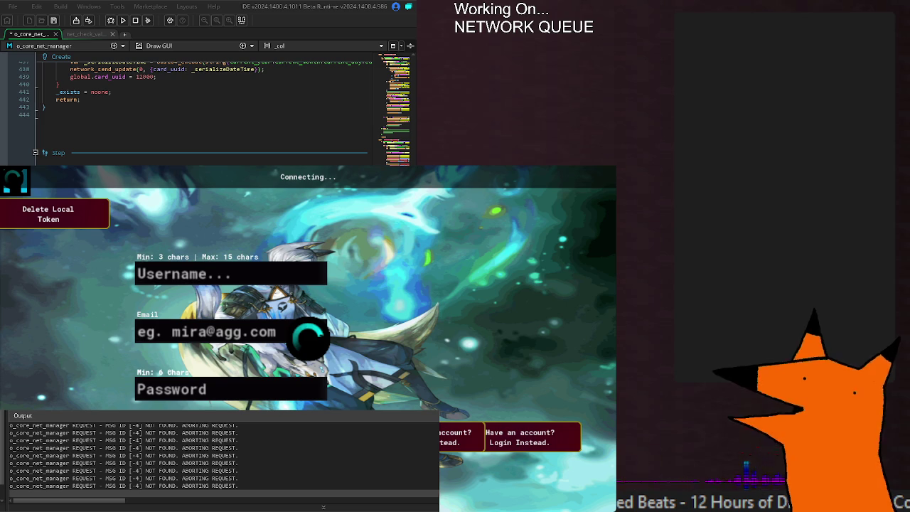
key(ctrl+s)
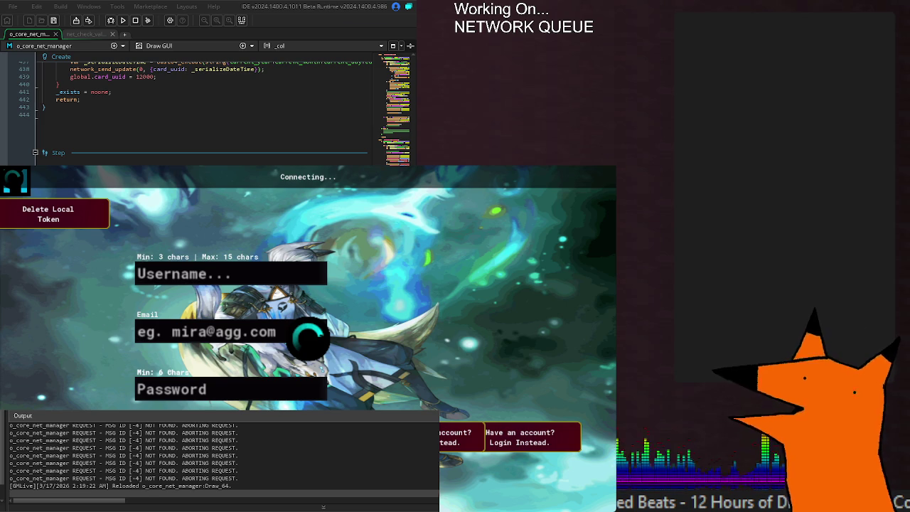
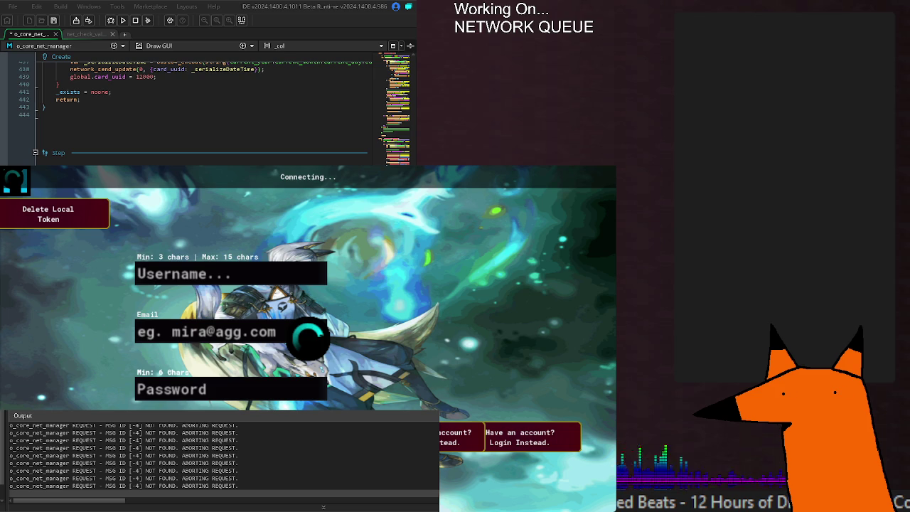
- Save the o_core_net_manager code repeatedly so GMLive hot-reloads it, exposing the Draw_64 line 13 error
key(ctrl+s)
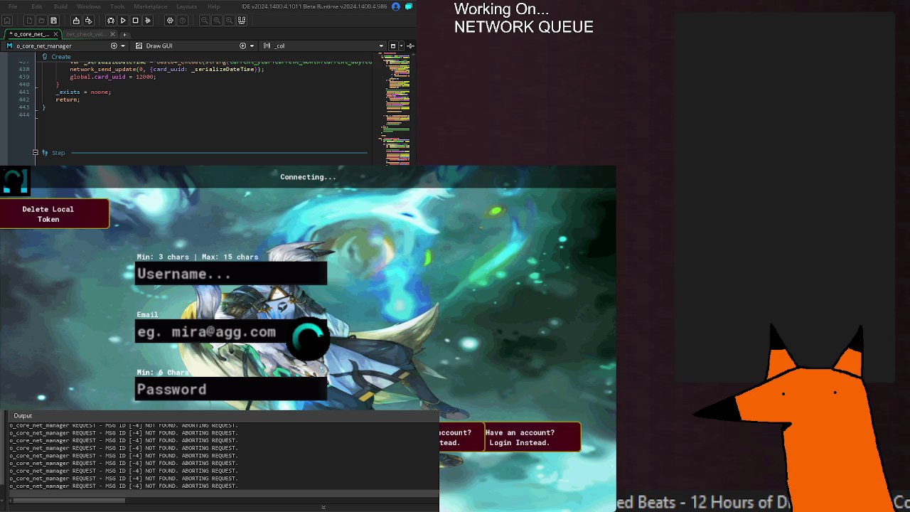
key(ctrl+s)
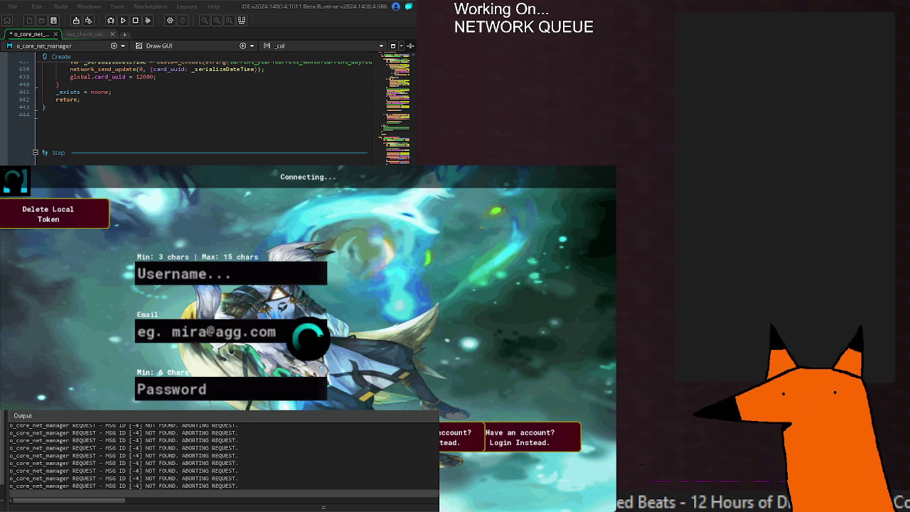
key(ctrl+s)
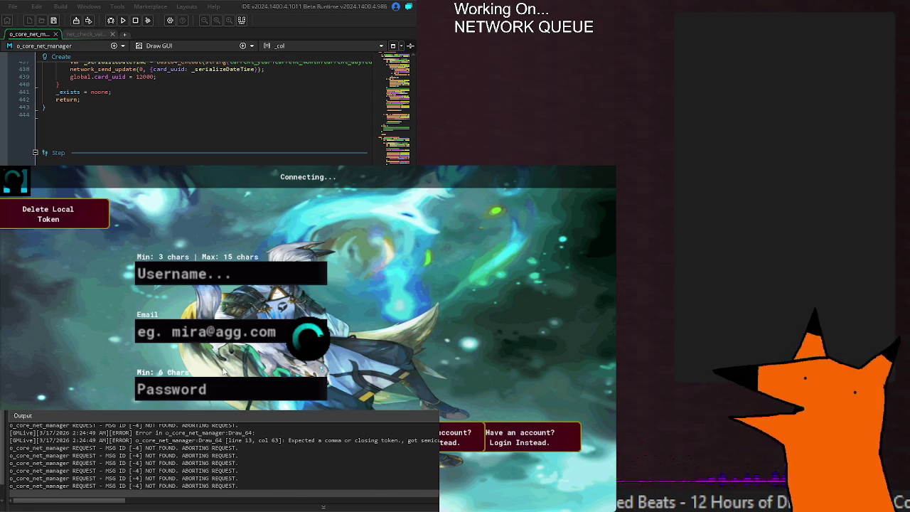
- Stop the running game and jump to the Draw GUI line 13 compile error in o_core_net_manager
click(122, 21)
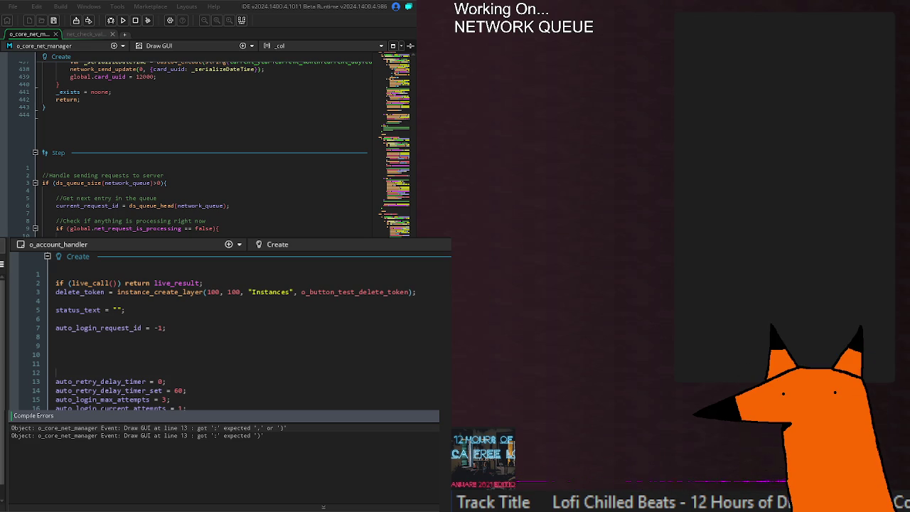
double_click(303, 429)
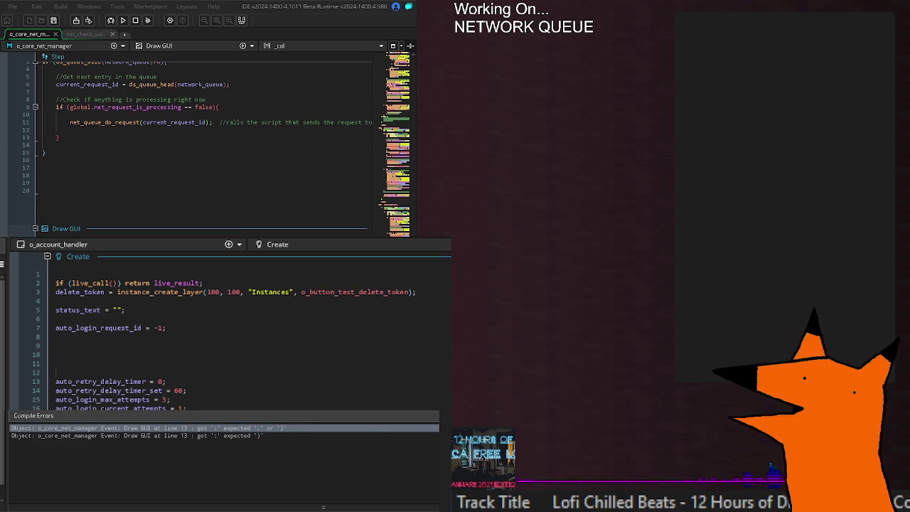
- Insert the missing comma on Draw GUI line 13, save, and rebuild and run with F5
text(,)
key(F5)
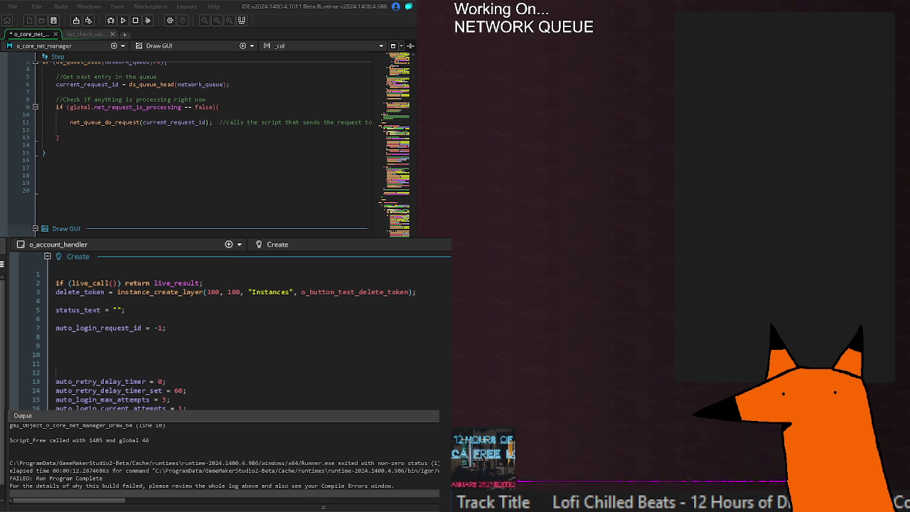
key(ctrl+s)
key(F5)
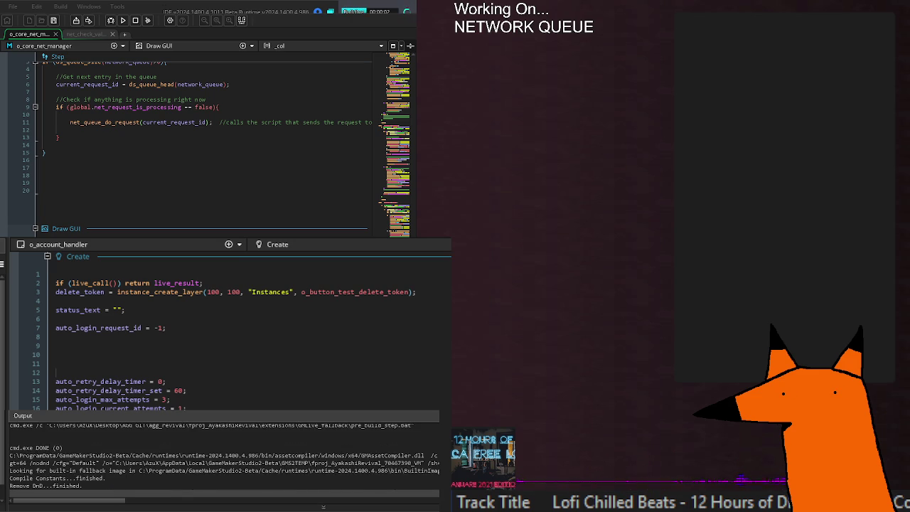